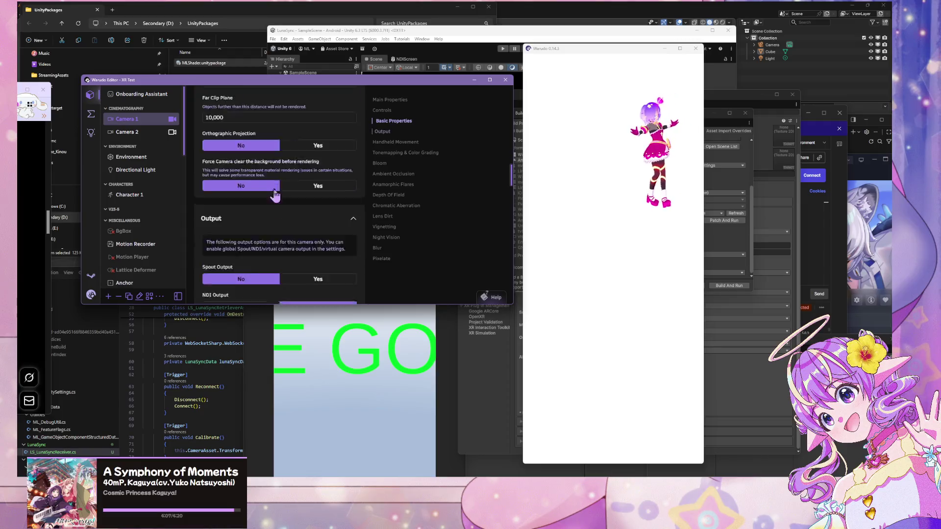
# Select Camera 2 and set its NDI Output to No, leaving Virtual Camera Output off
pyautogui.click(140, 133)
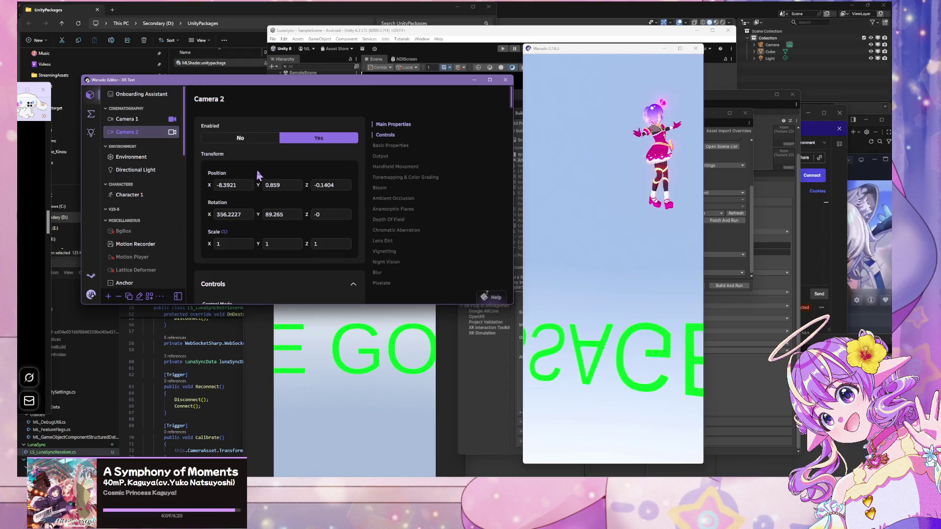
pyautogui.scroll(-4, 263, 172)
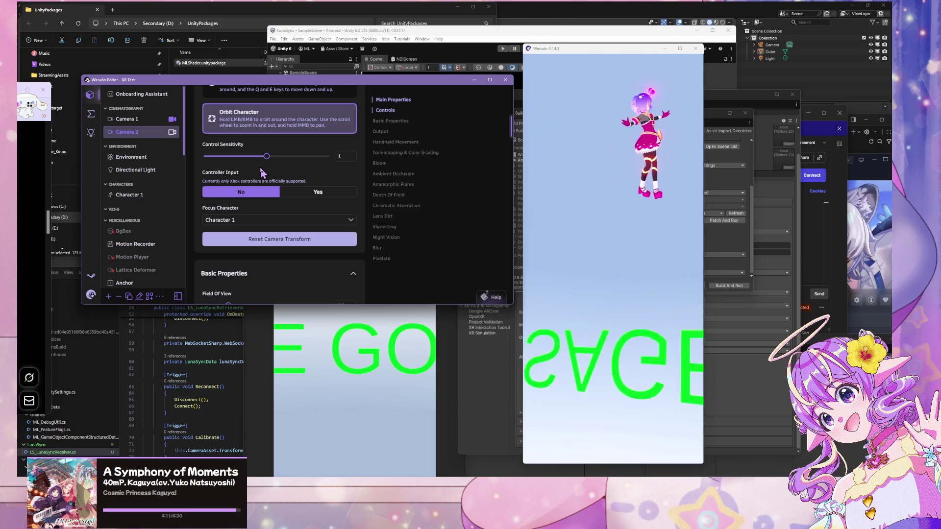
pyautogui.scroll(-6, 264, 186)
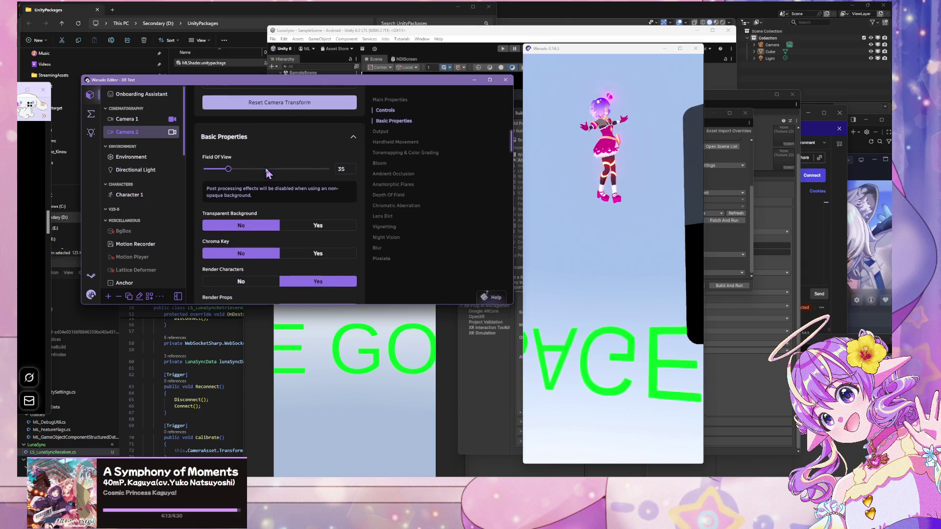
pyautogui.scroll(-6, 267, 202)
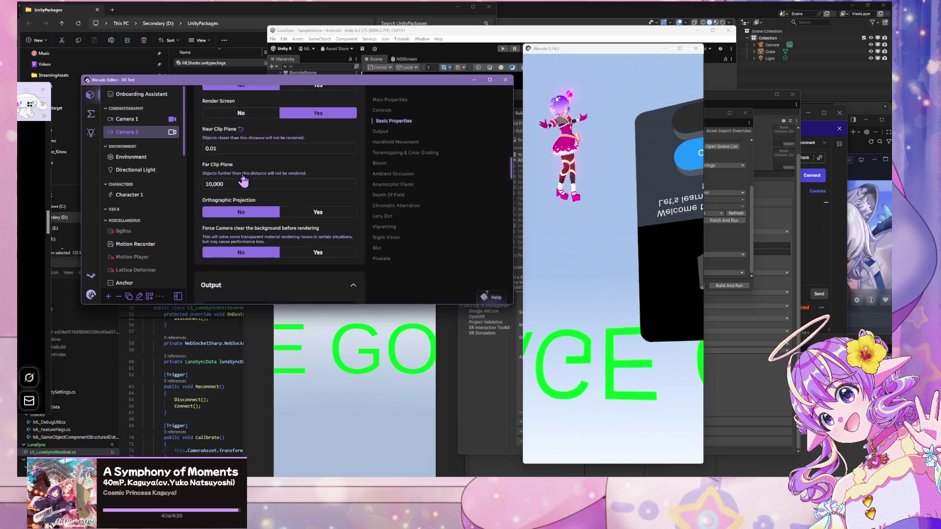
pyautogui.scroll(-3, 248, 175)
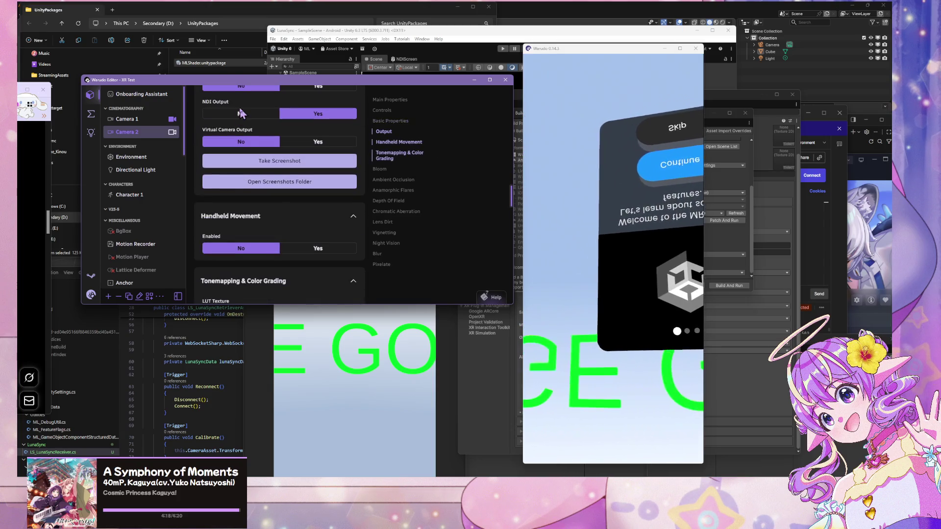
pyautogui.click(292, 186)
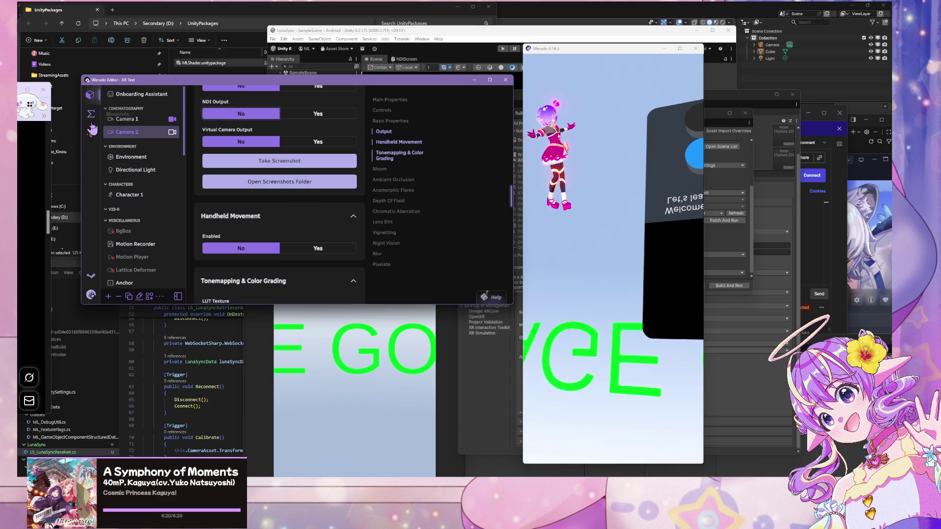
pyautogui.scroll(-3, 132, 216)
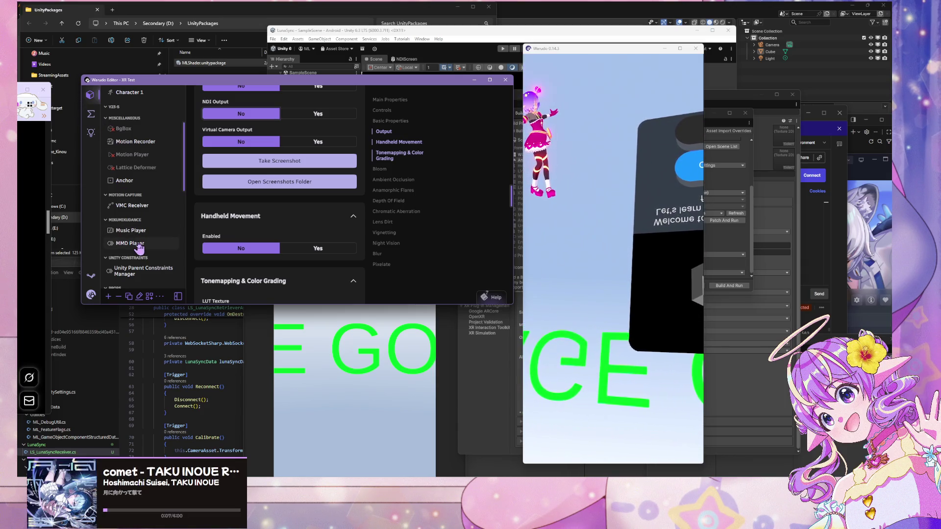
# Look through the MMD Player settings, then the blueprint node graph
pyautogui.click(140, 248)
pyautogui.scroll(4, 133, 133)
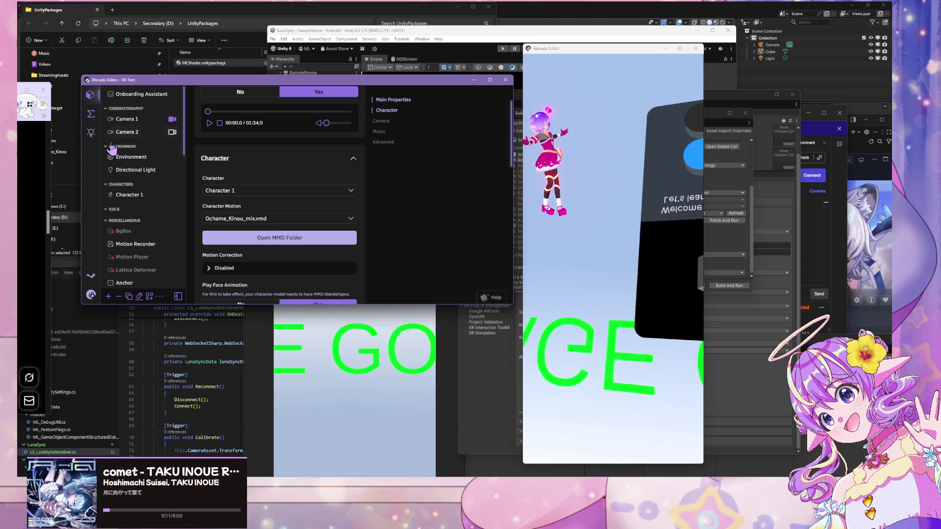
pyautogui.scroll(-5, 144, 129)
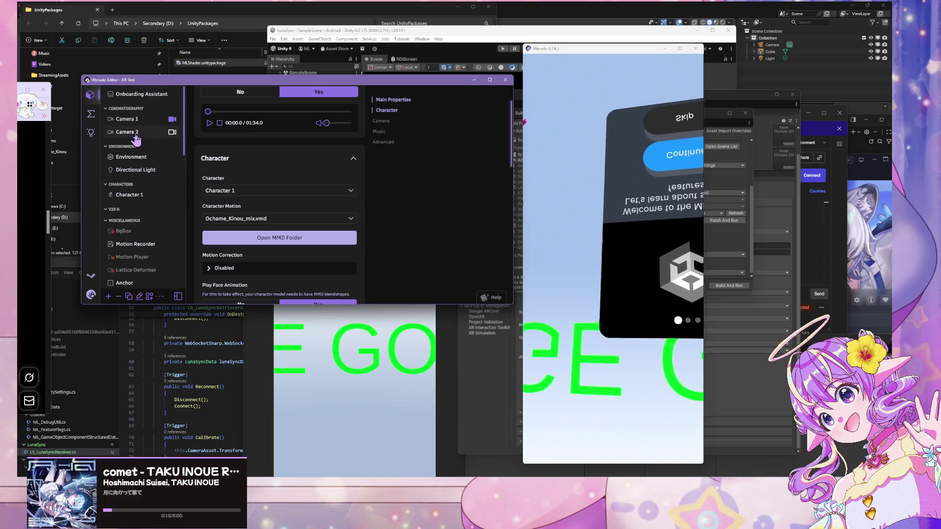
pyautogui.scroll(3, 139, 142)
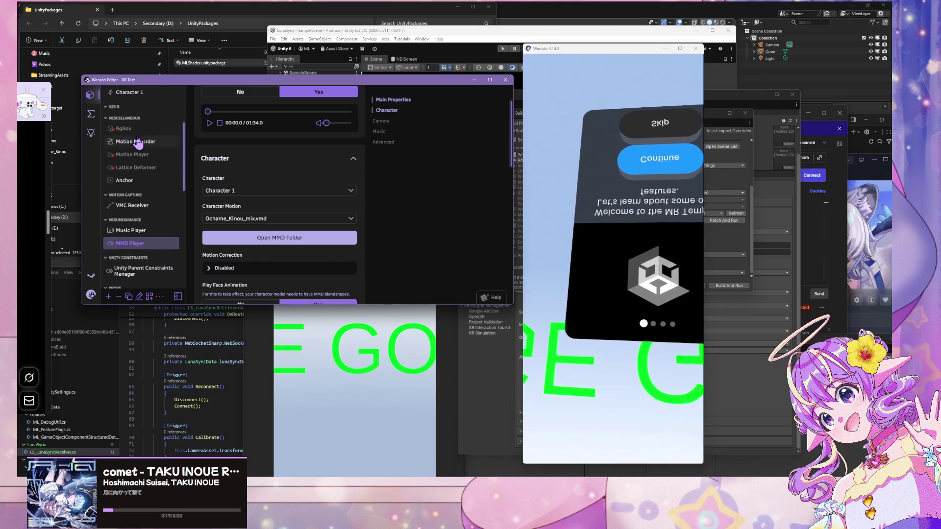
pyautogui.scroll(4, 137, 142)
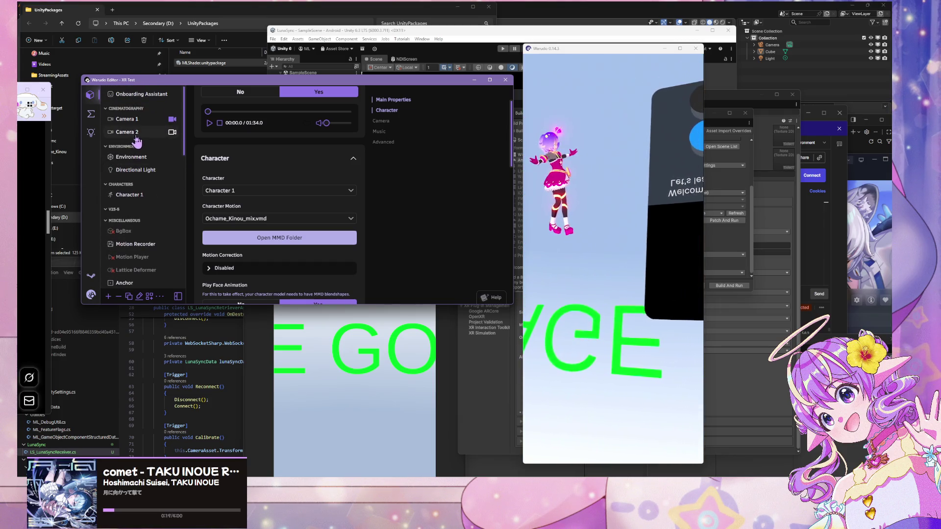
pyautogui.scroll(-8, 136, 141)
pyautogui.scroll(5, 138, 142)
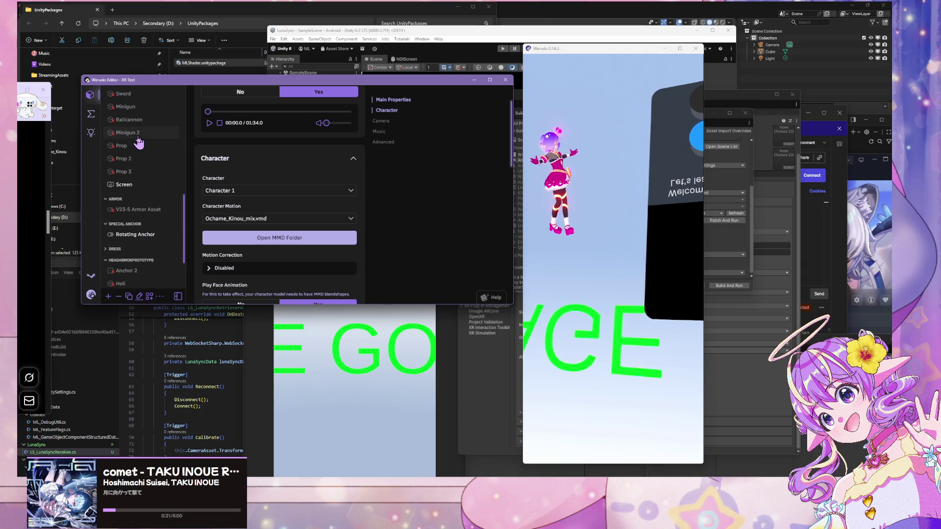
pyautogui.click(91, 115)
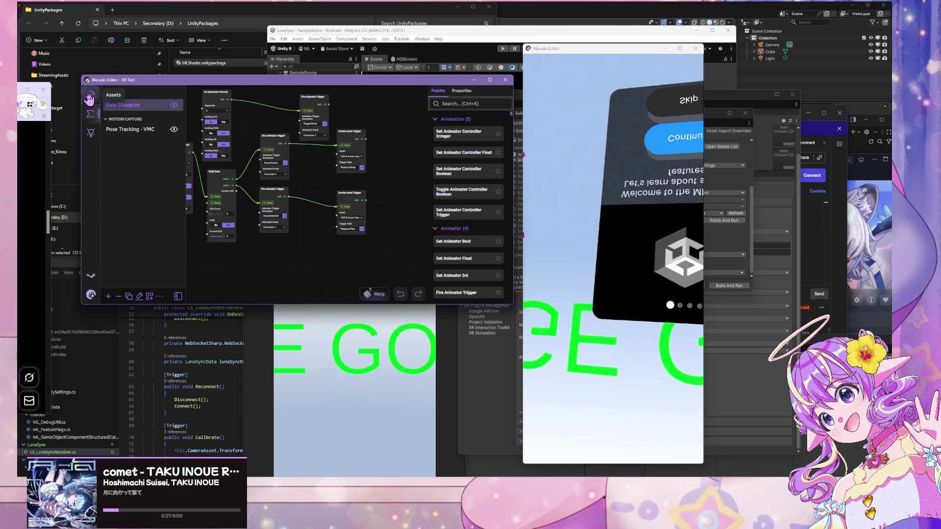
# Back in the asset list, select the Screen asset showing NDI content at 1080 × 2424 on DISPLAY2
pyautogui.click(89, 97)
pyautogui.scroll(-3, 166, 164)
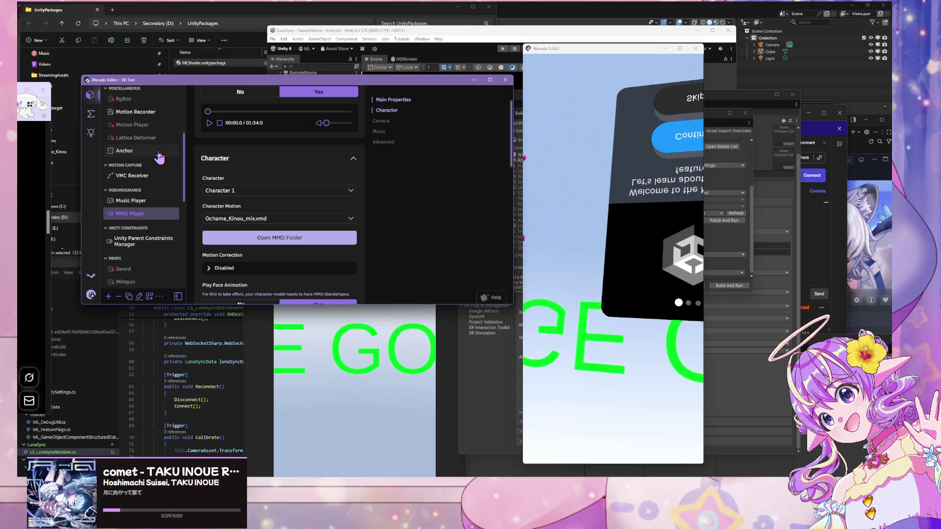
pyautogui.scroll(-2, 262, 181)
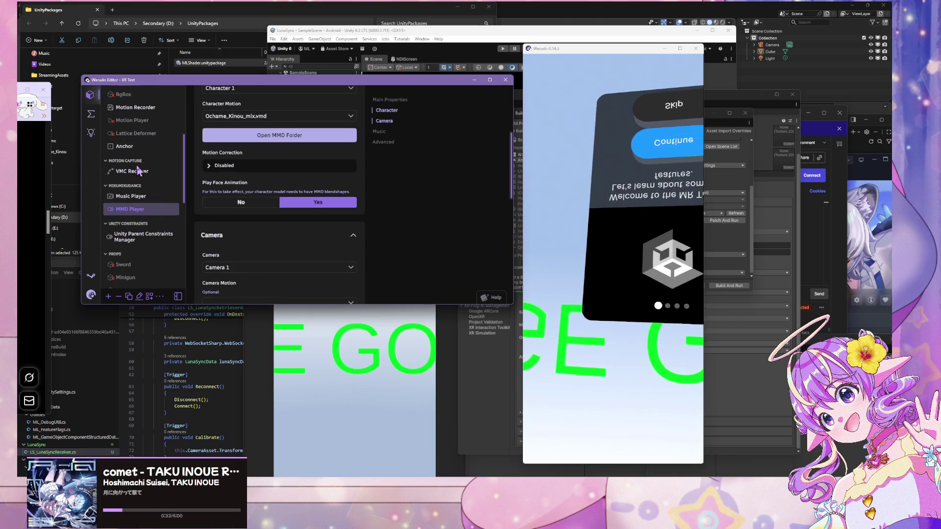
pyautogui.scroll(-3, 140, 170)
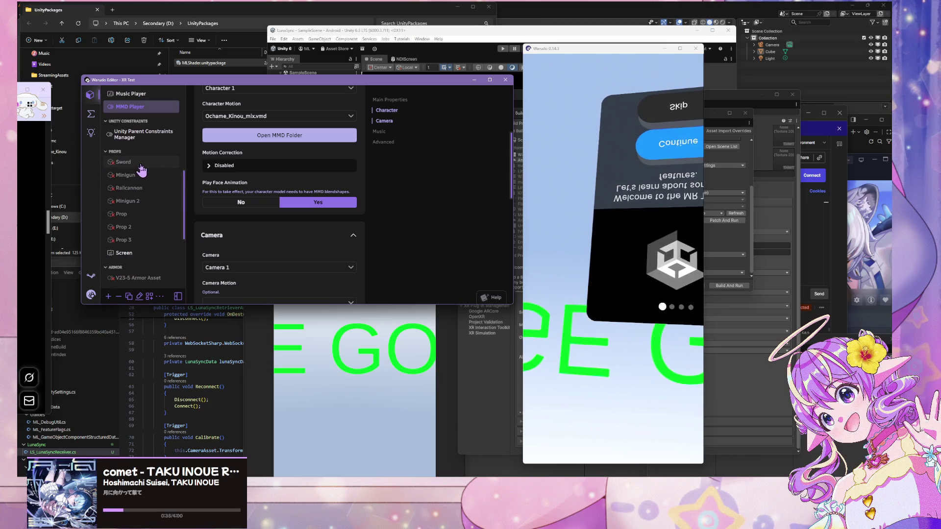
pyautogui.scroll(-3, 134, 145)
pyautogui.click(128, 150)
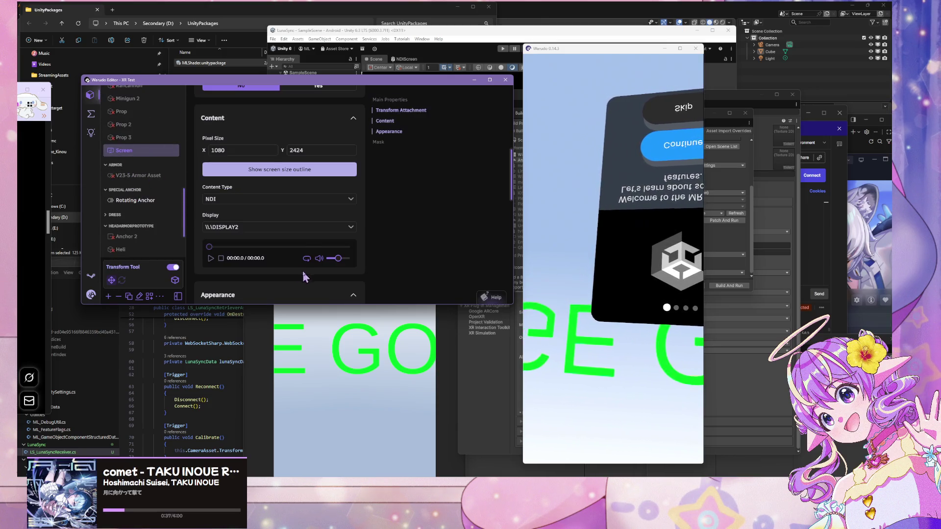
# Change the Screen's Display source so it is left blank
pyautogui.click(298, 230)
pyautogui.click(267, 259)
pyautogui.click(268, 229)
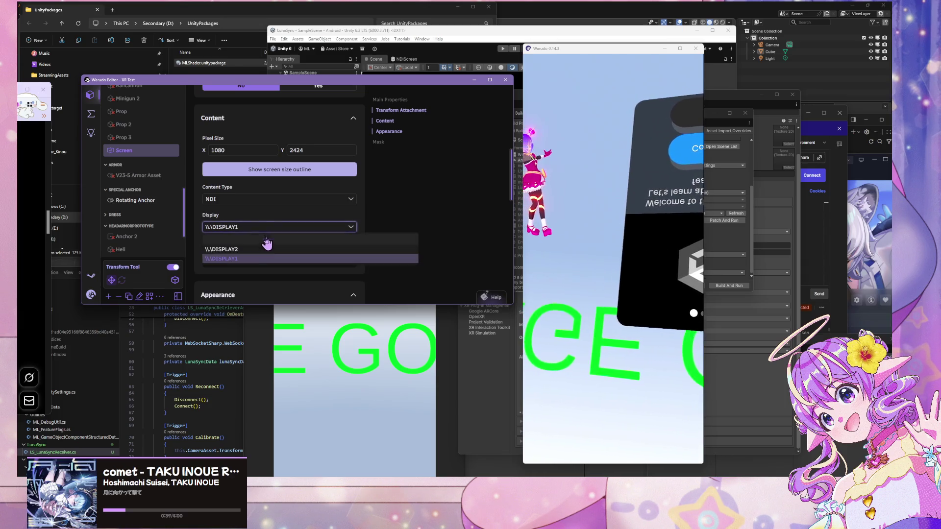
pyautogui.click(263, 250)
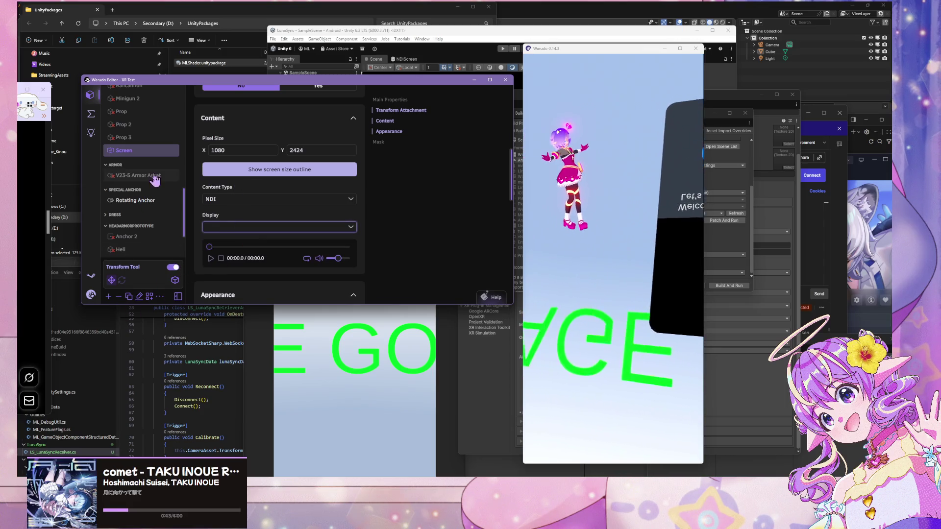
# Make Camera 2 the active view
pyautogui.scroll(3, 152, 177)
pyautogui.click(172, 127)
pyautogui.scroll(5, 311, 190)
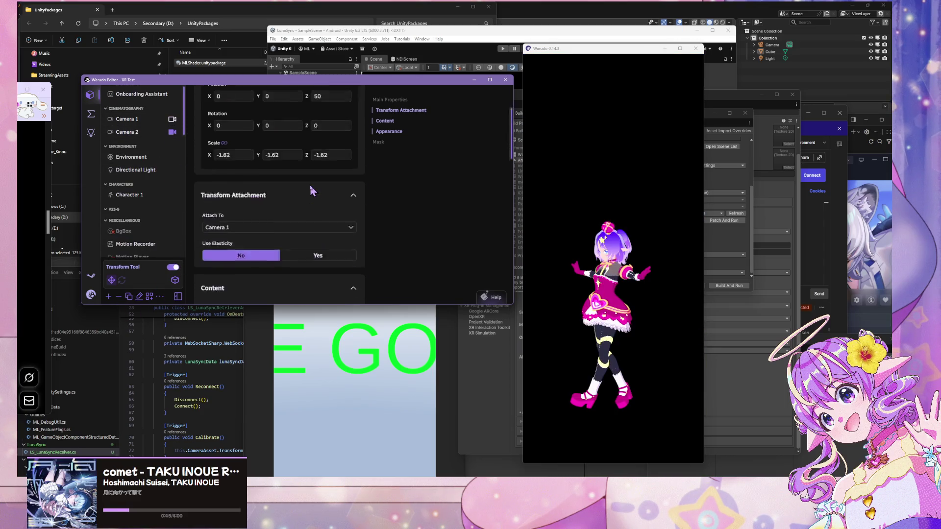
pyautogui.scroll(-6, 311, 190)
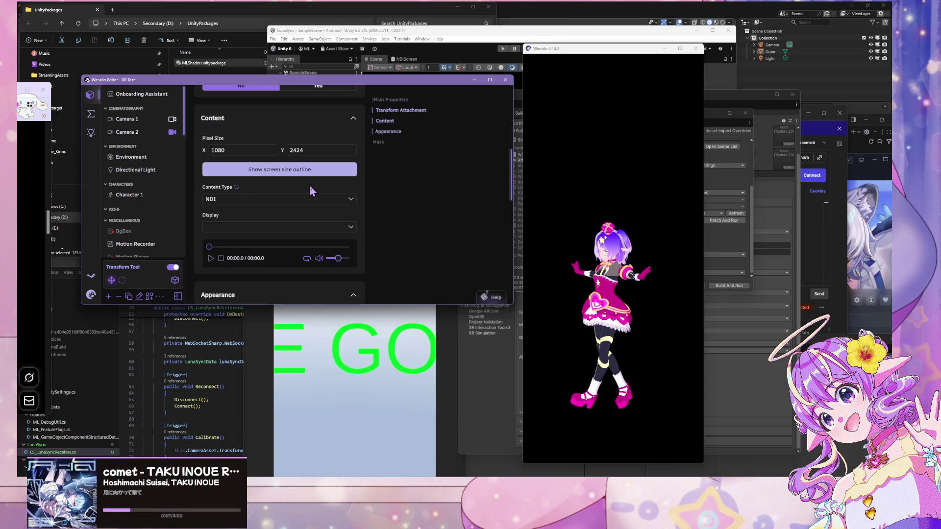
pyautogui.scroll(5, 286, 198)
# View through Camera 1 and check its settings, then select the Screen asset
pyautogui.click(128, 119)
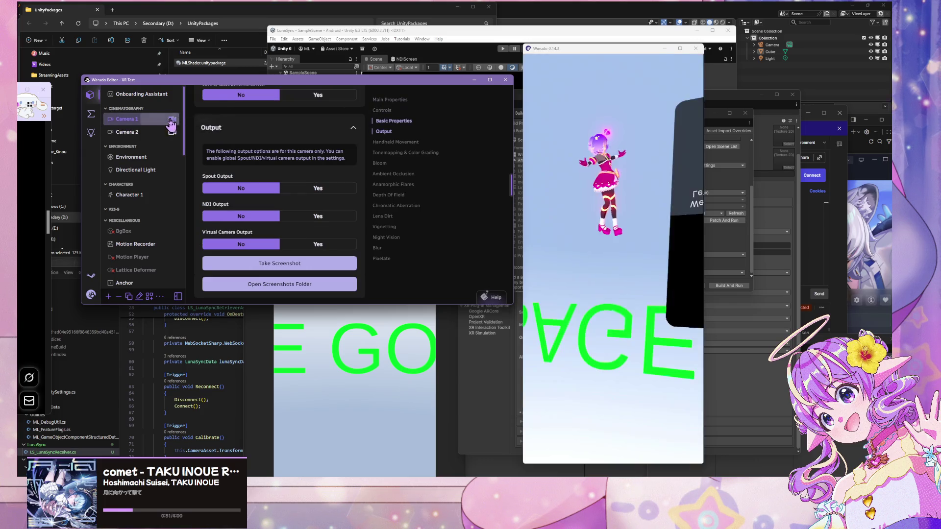
pyautogui.scroll(-5, 141, 139)
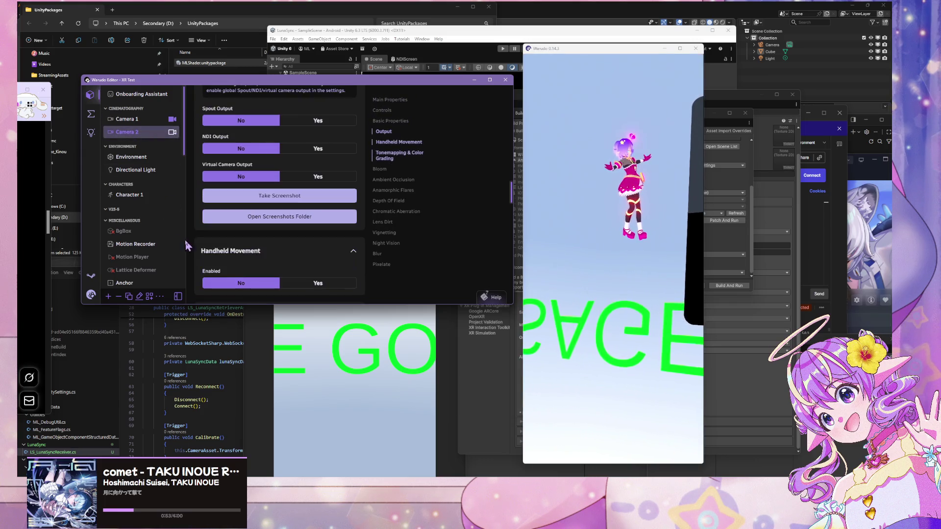
pyautogui.scroll(-3, 145, 147)
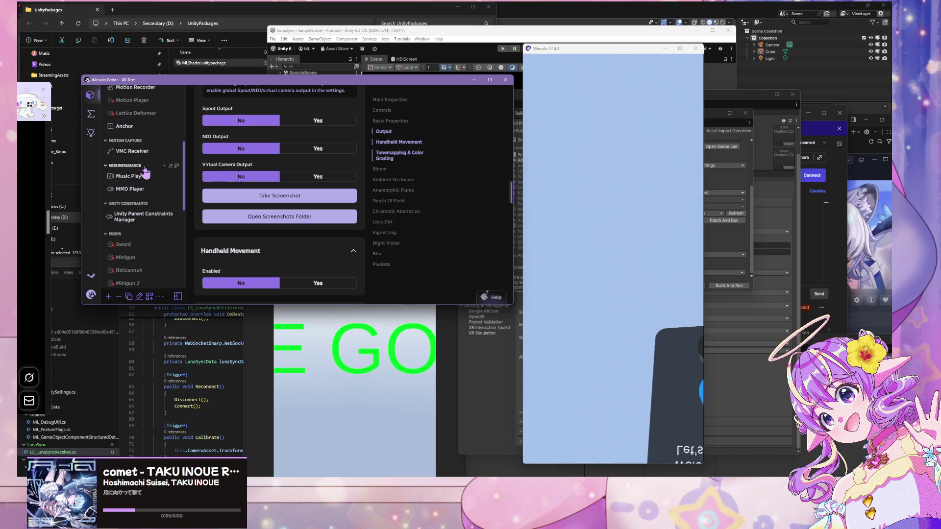
pyautogui.click(126, 218)
# Delete the old Screen asset from the scene
pyautogui.click(118, 297)
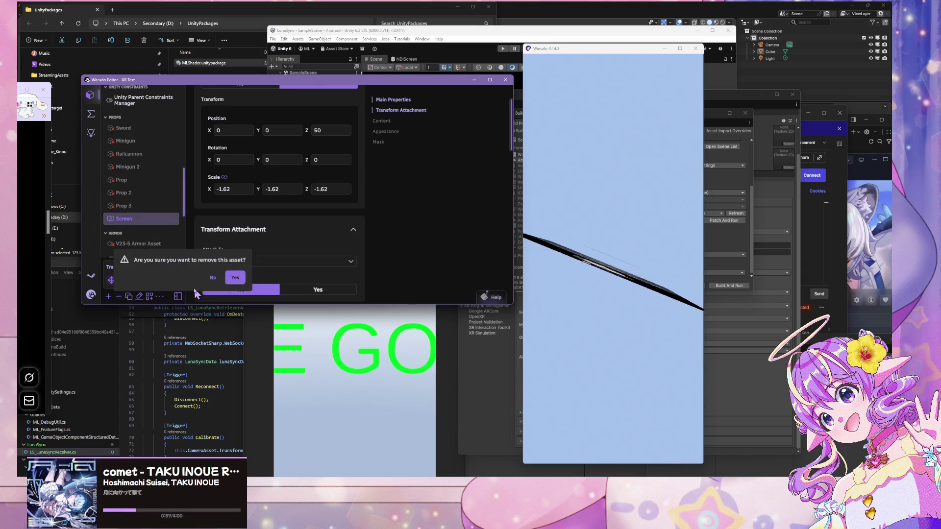
pyautogui.click(236, 279)
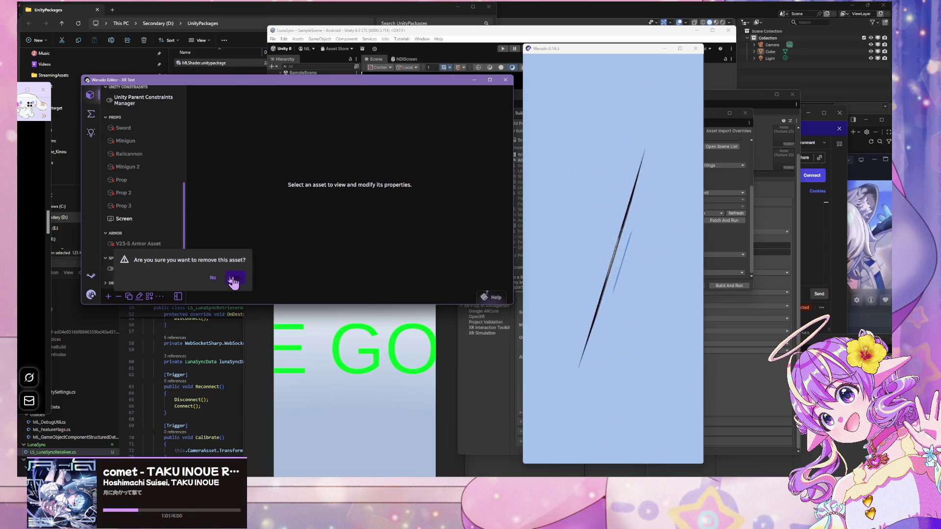
pyautogui.click(109, 297)
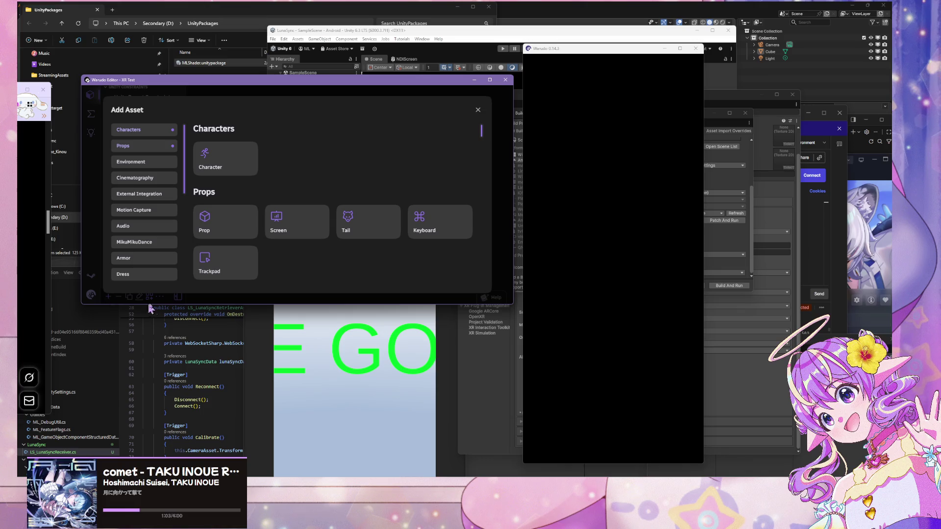
pyautogui.click(162, 296)
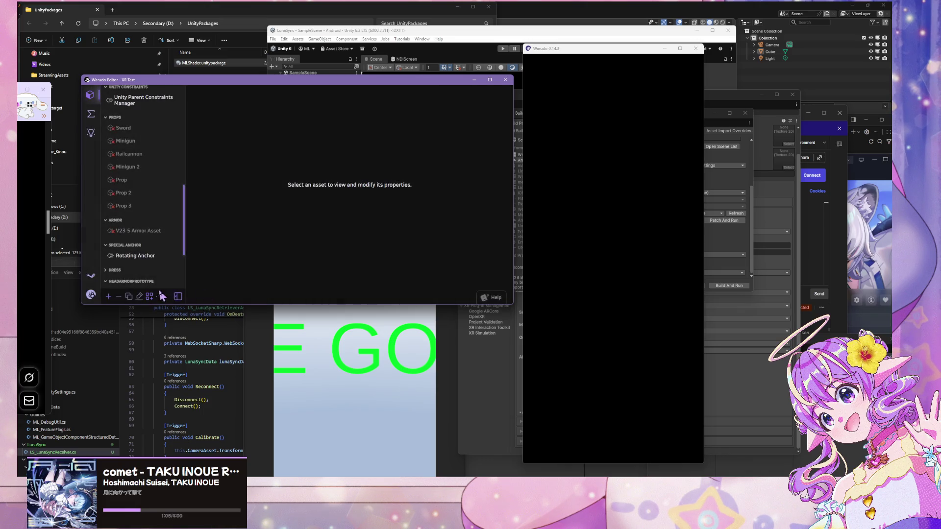
# Add a new Screen prop with position 0, rotation 0 and scale 1
pyautogui.click(110, 295)
pyautogui.scroll(-5, 158, 199)
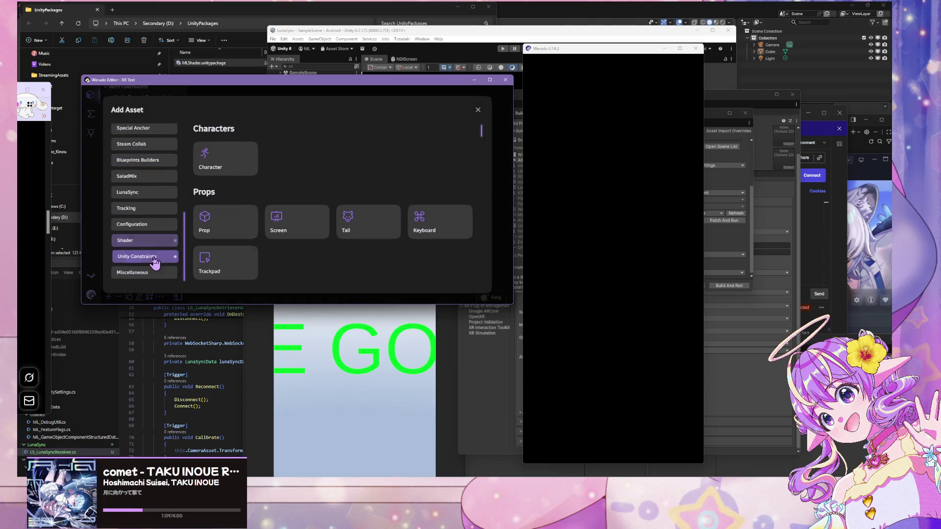
pyautogui.click(278, 223)
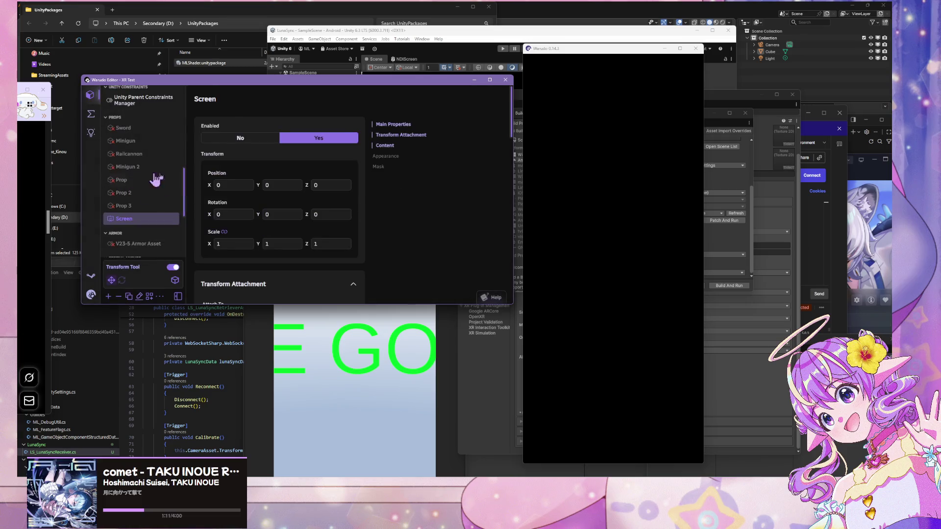
pyautogui.click(618, 267)
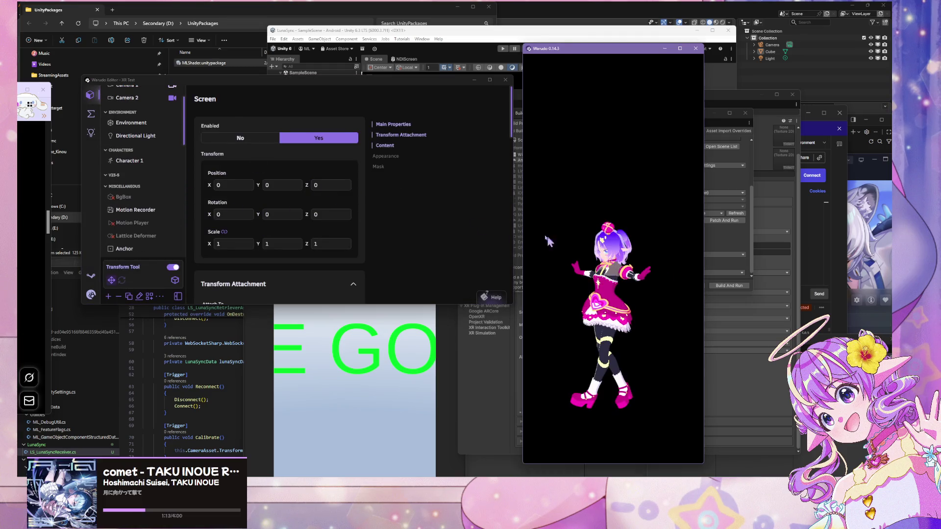
# Restart the scene from the editor's main menu
pyautogui.scroll(-10, 117, 220)
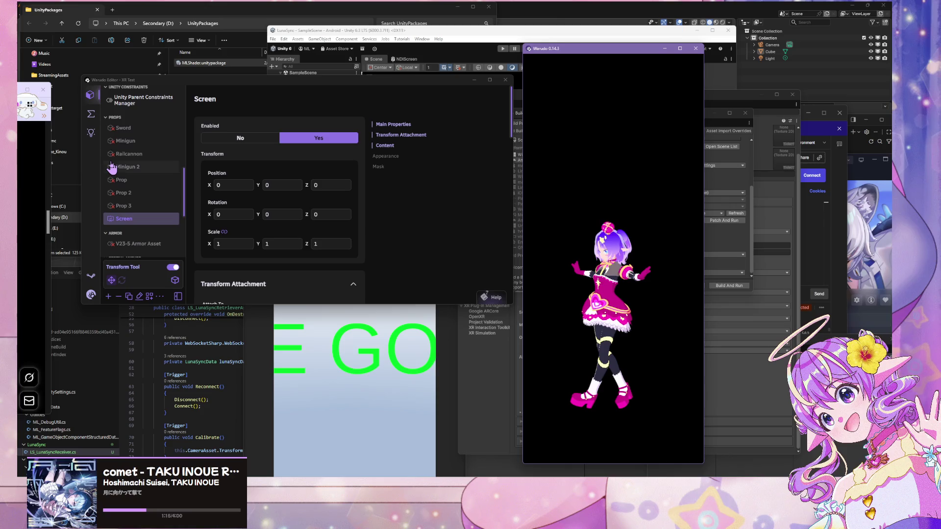
pyautogui.click(91, 295)
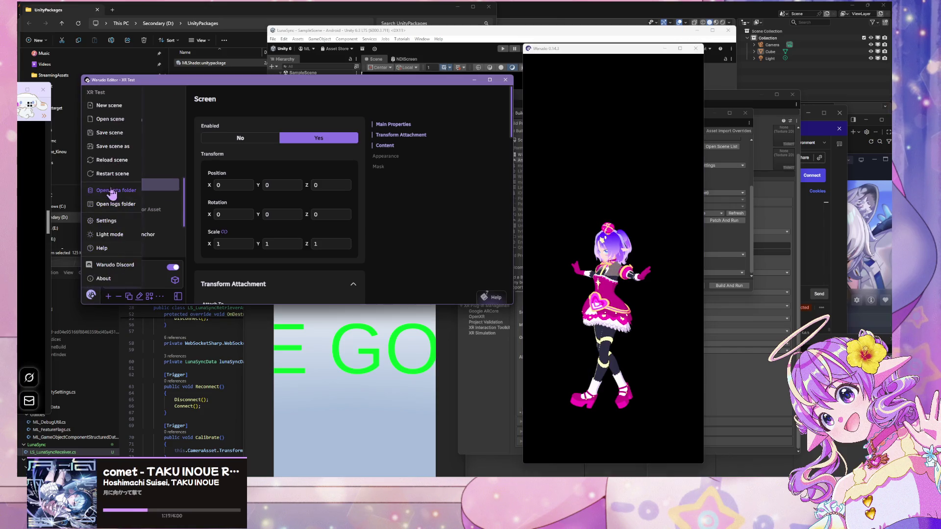
pyautogui.click(117, 175)
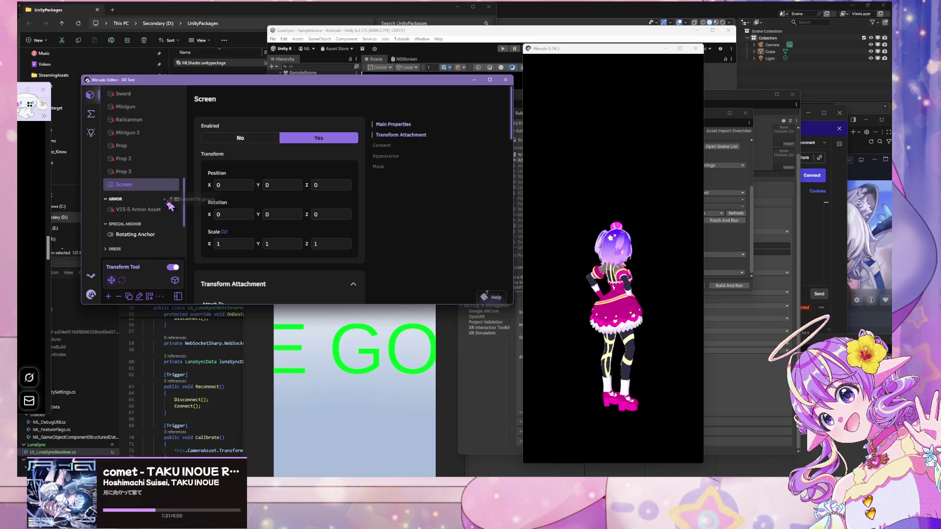
pyautogui.click(558, 278)
# Review the new Screen's Transform Attachment and Content settings (Display, 1920 × 1080)
pyautogui.scroll(-1, 158, 176)
pyautogui.scroll(1, 154, 177)
pyautogui.scroll(-3, 354, 203)
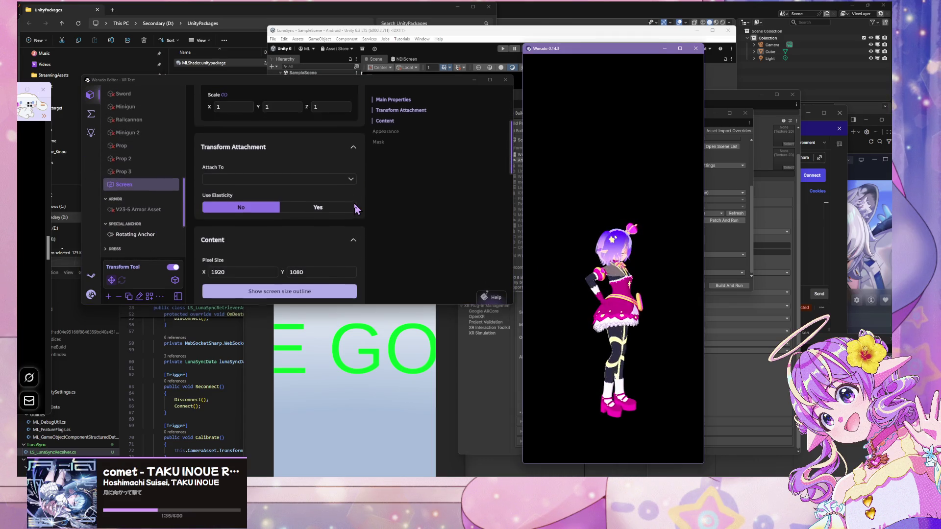
pyautogui.scroll(-2, 354, 203)
pyautogui.scroll(-1, 354, 203)
pyautogui.scroll(3, 353, 204)
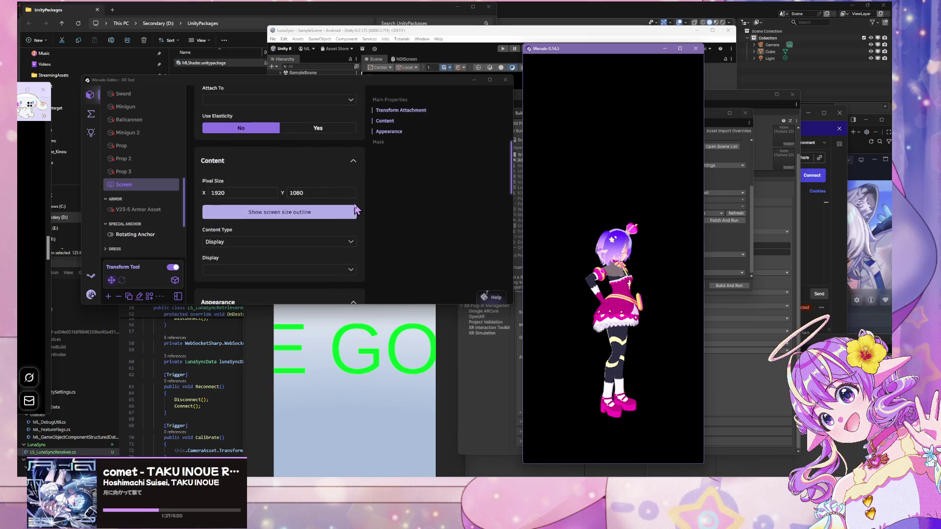
# Restart the scene again and select the Screen asset
pyautogui.click(90, 294)
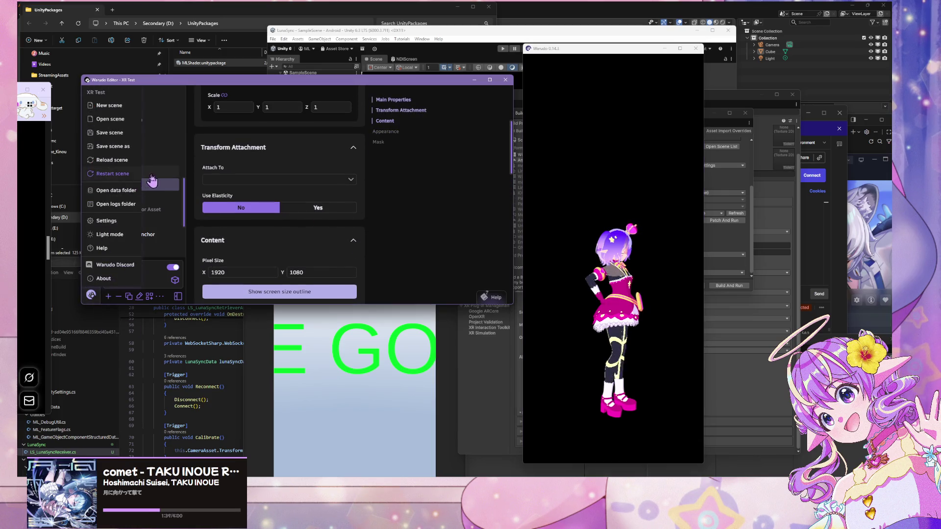
pyautogui.click(123, 161)
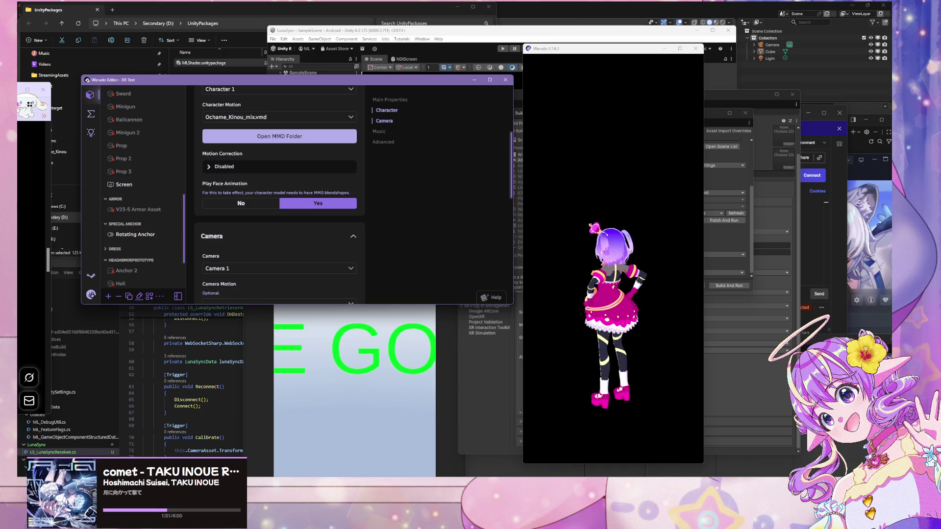
pyautogui.click(120, 185)
# Set the Screen's NDI Source to STARLIGHT-MK-2 (LunaSync NDI), then bring Unity forward
pyautogui.scroll(-2, 307, 211)
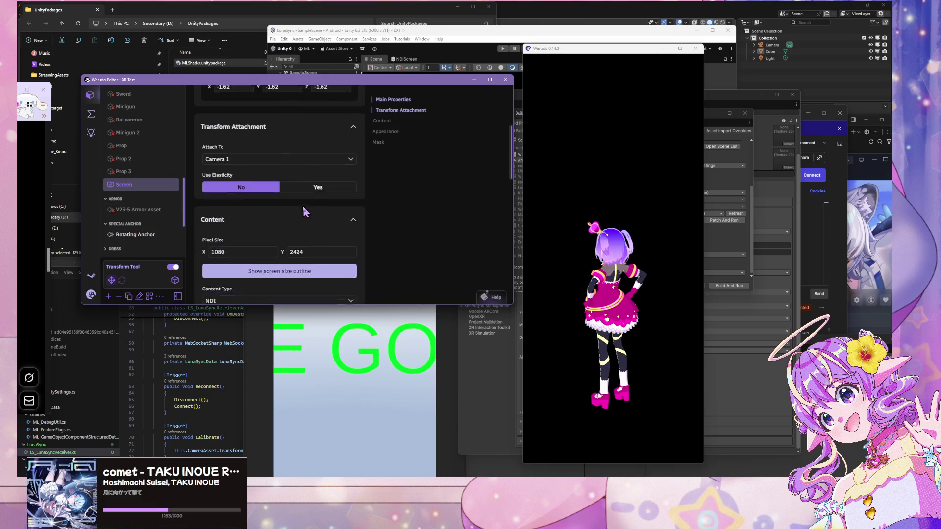
pyautogui.scroll(2, 306, 211)
pyautogui.scroll(-3, 307, 211)
pyautogui.scroll(-2, 308, 250)
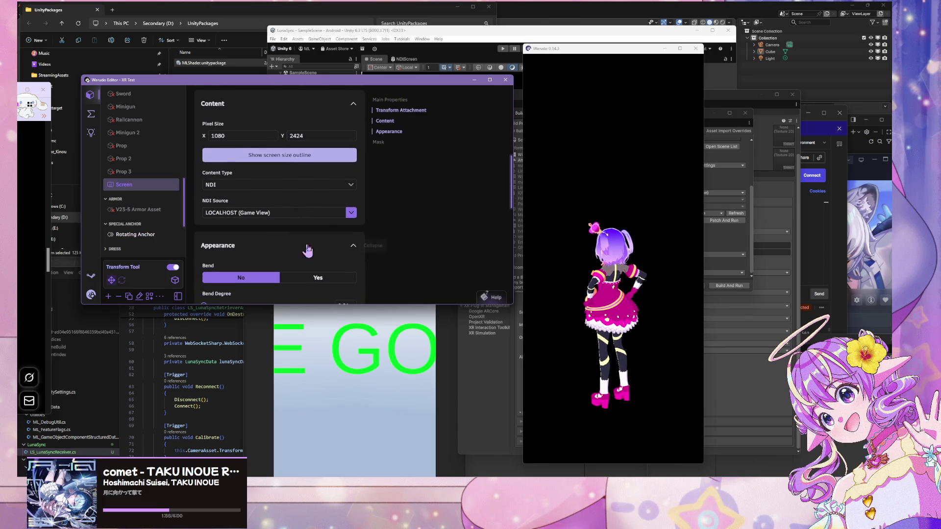
pyautogui.click(349, 216)
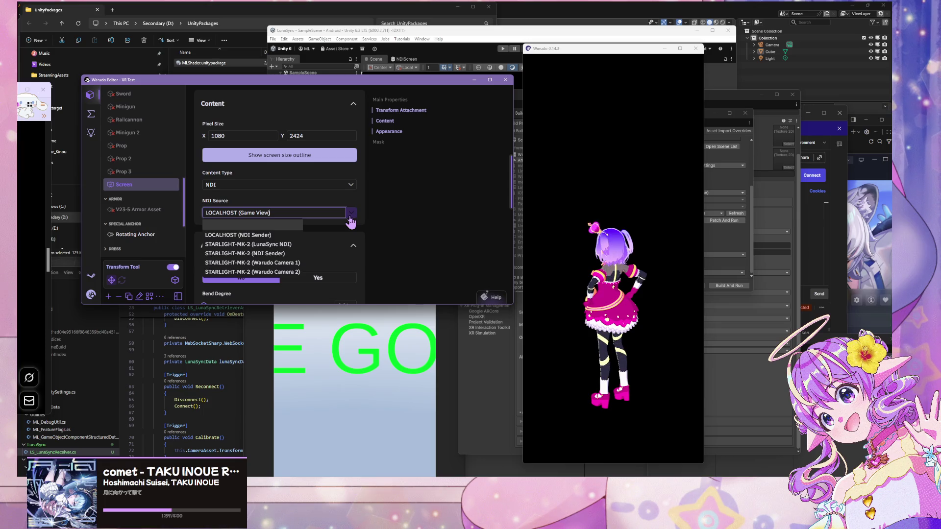
pyautogui.click(267, 245)
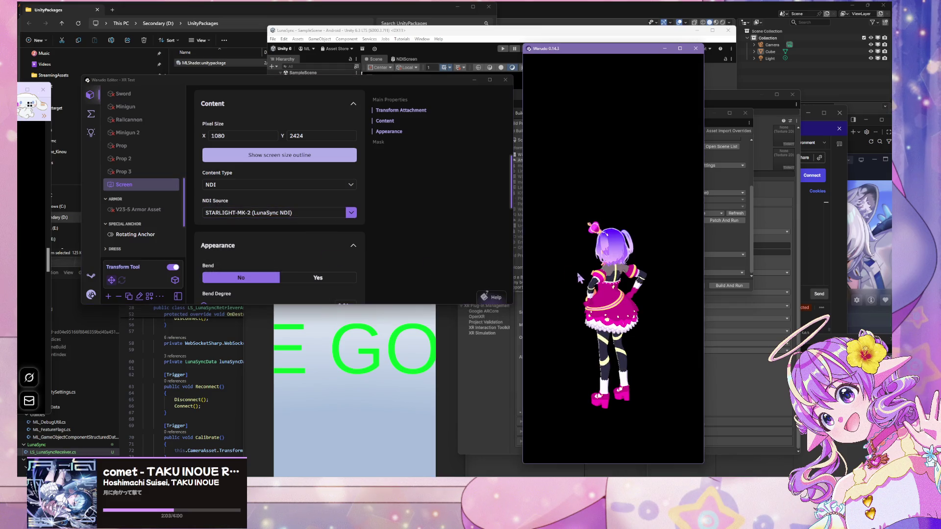
pyautogui.click(577, 269)
pyautogui.click(381, 351)
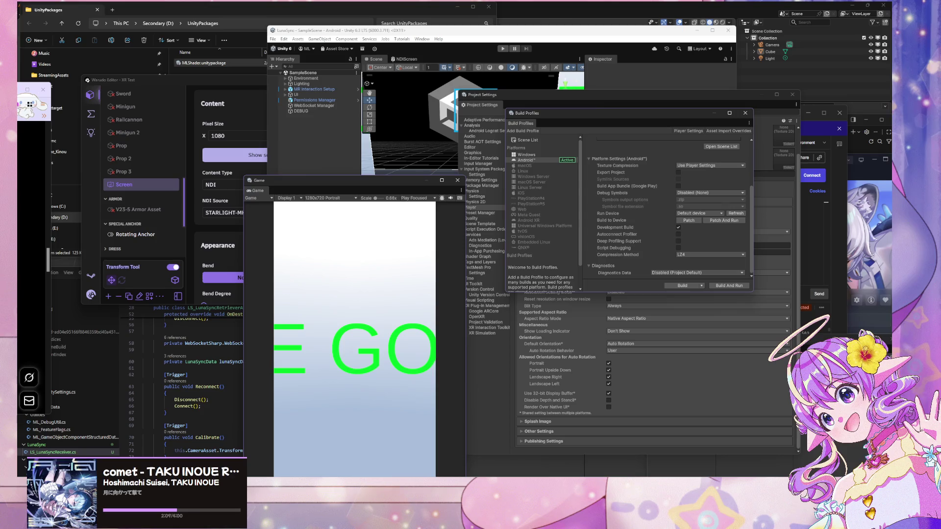
# Try the Screen's NDI sources LOCALHOST and STARLIGHT-MK-2, ending on LOCALHOST (NDI Sender)
pyautogui.click(230, 213)
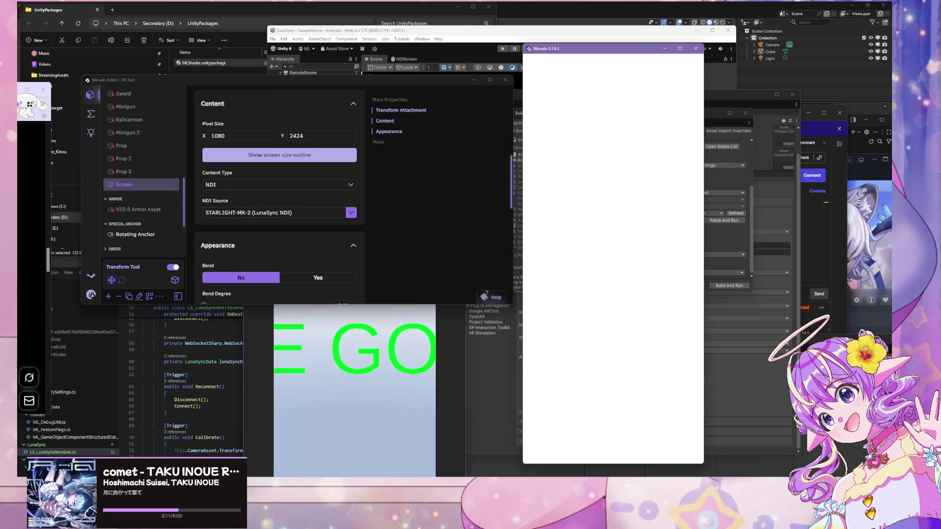
pyautogui.click(351, 213)
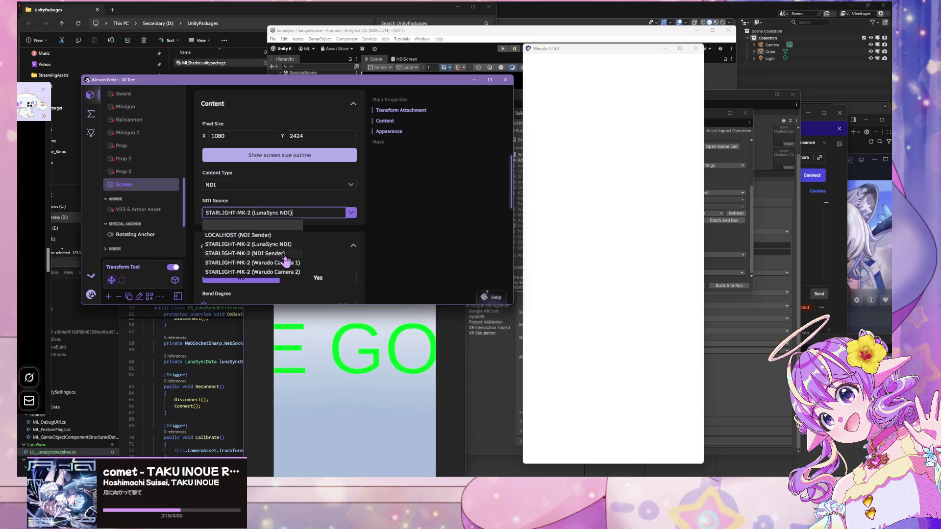
pyautogui.click(278, 235)
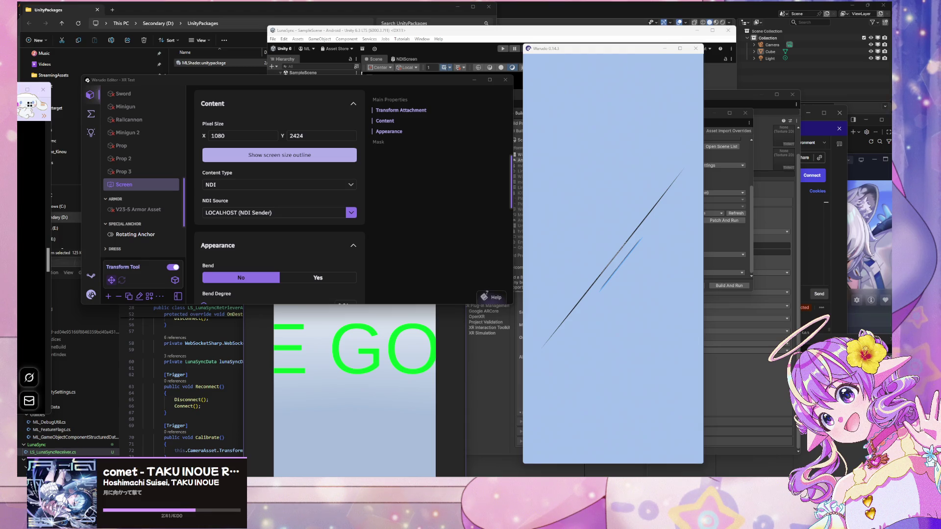
pyautogui.click(350, 213)
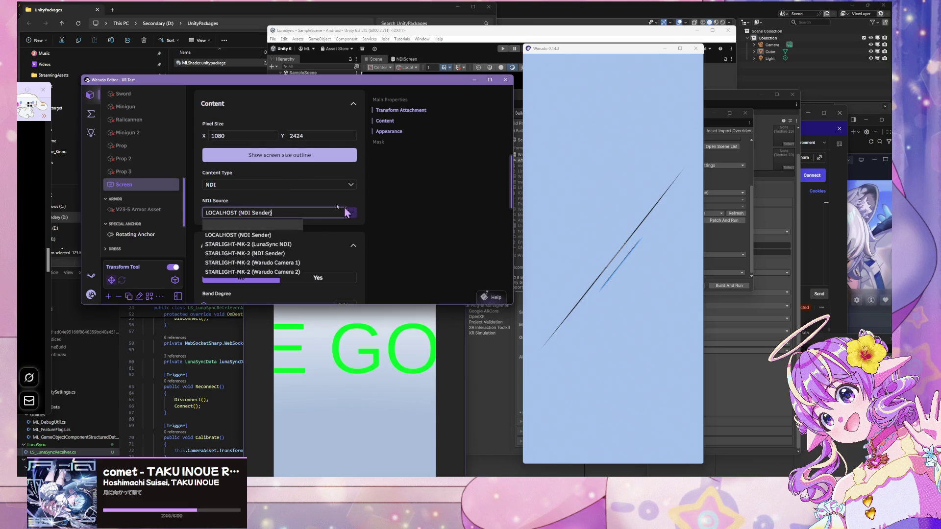
pyautogui.click(279, 245)
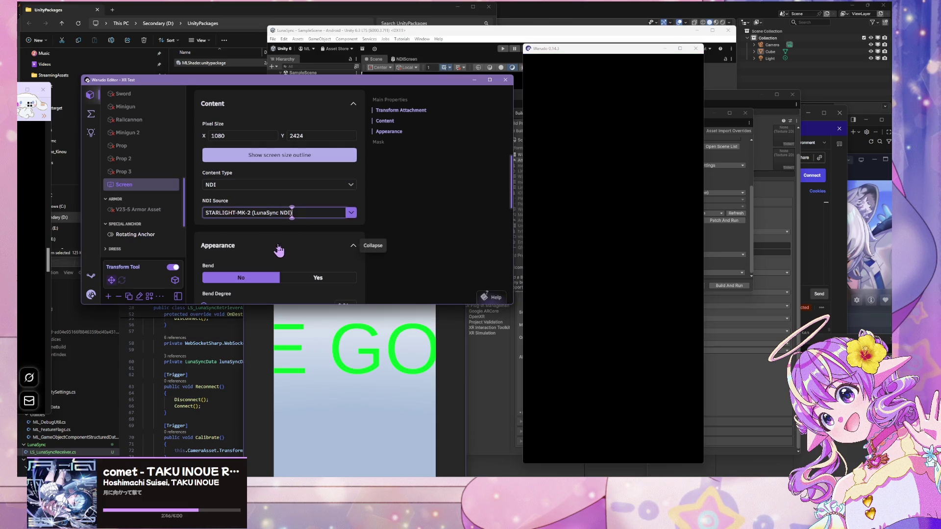
pyautogui.click(351, 213)
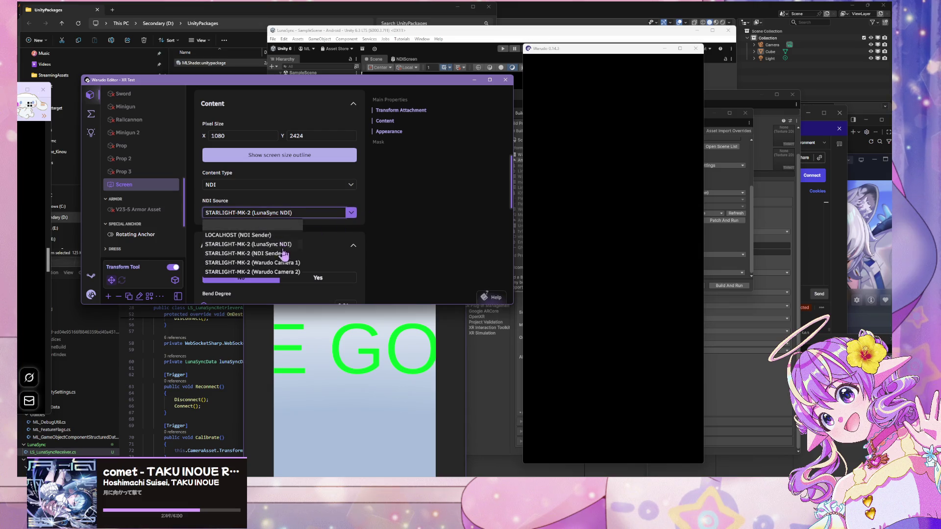
pyautogui.click(274, 235)
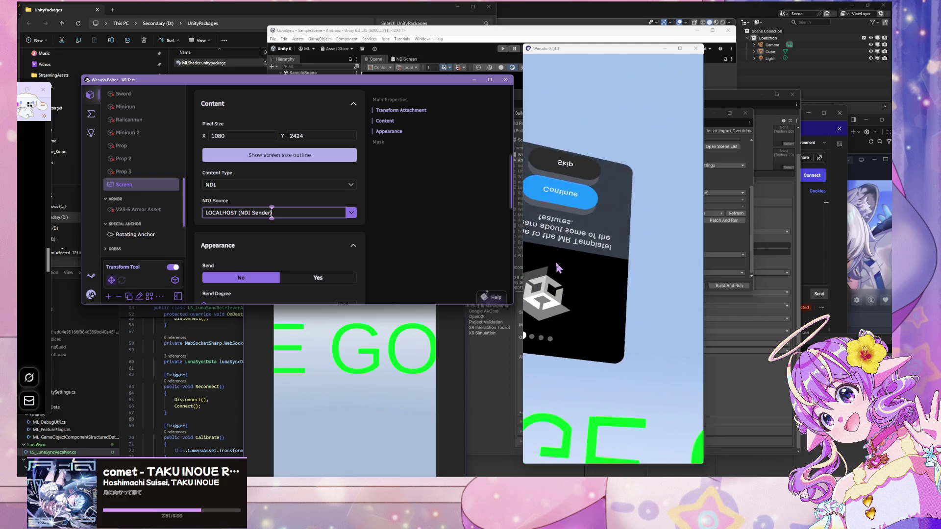
# Edit the Screen's Transform so Scale X reads -1.62, unmirroring the image
pyautogui.scroll(5, 318, 231)
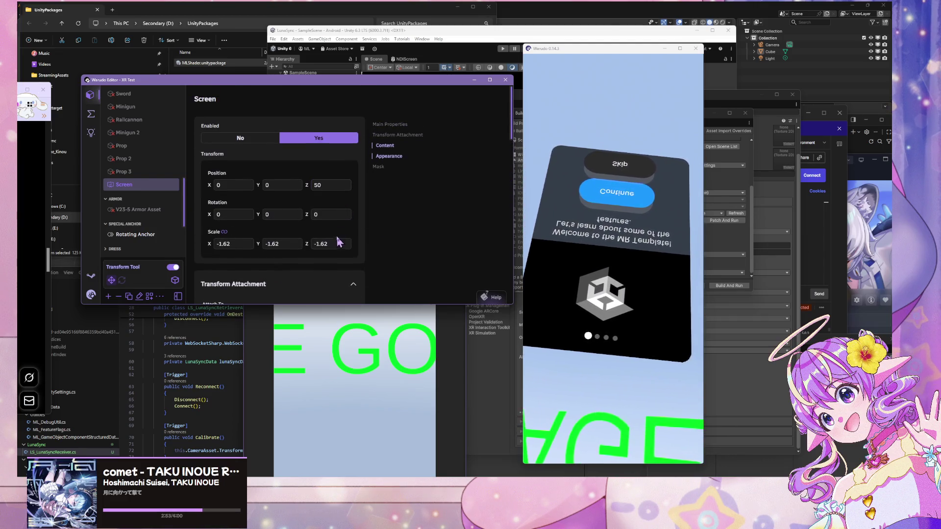
pyautogui.click(269, 217)
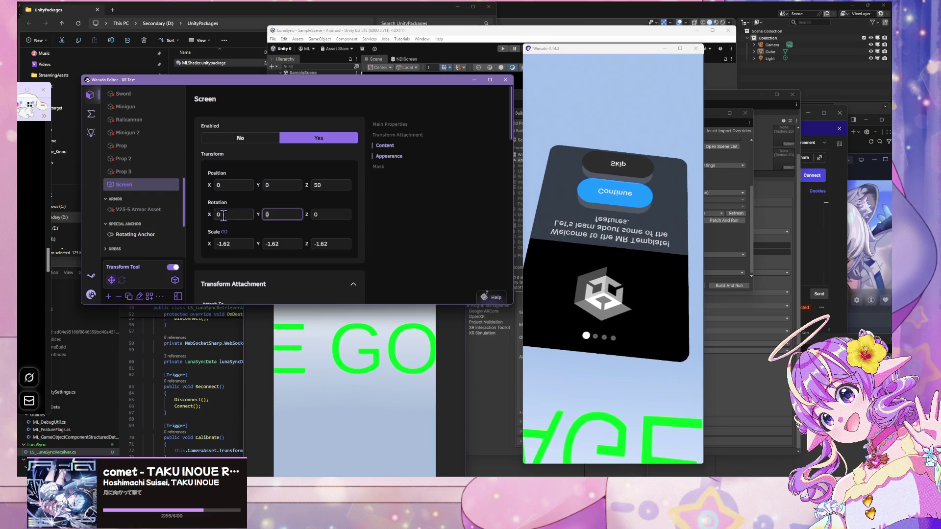
pyautogui.click(267, 215)
pyautogui.press('BackSpace')
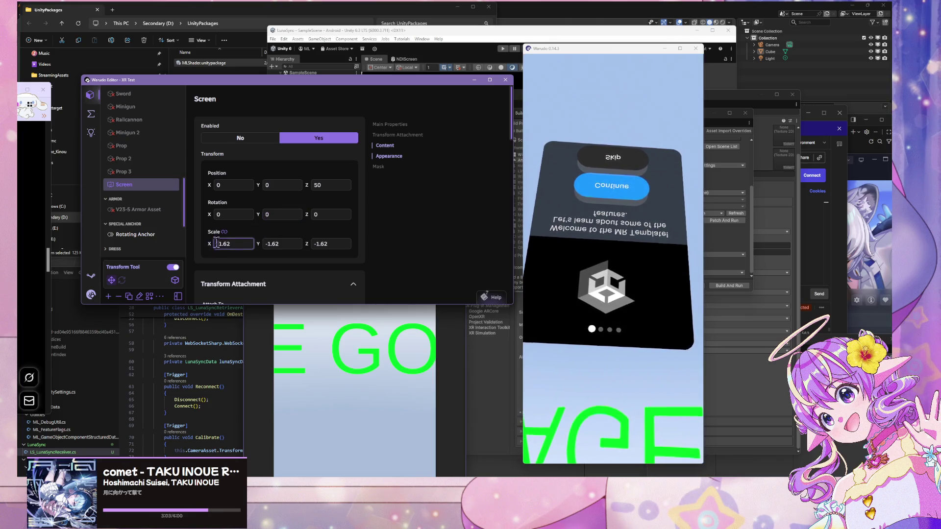
pyautogui.press('Delete')
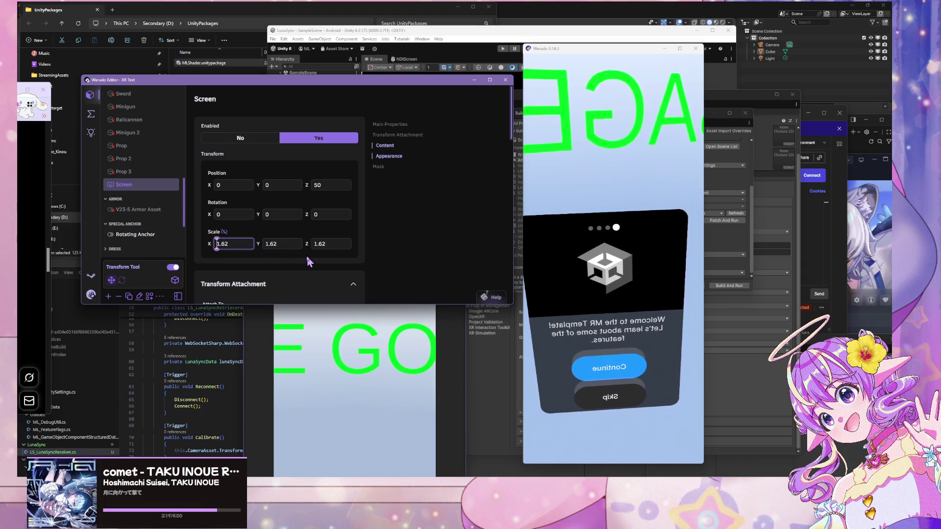
pyautogui.write('-')
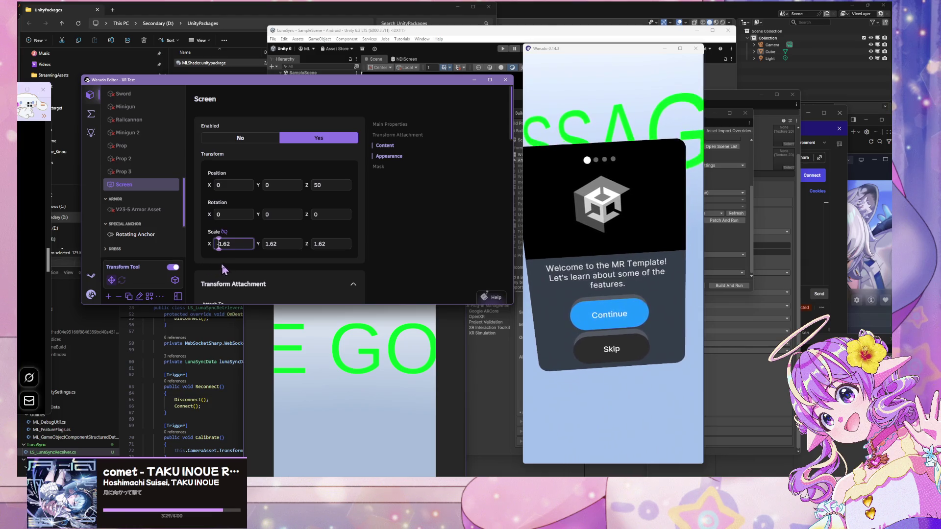
pyautogui.scroll(-5, 327, 195)
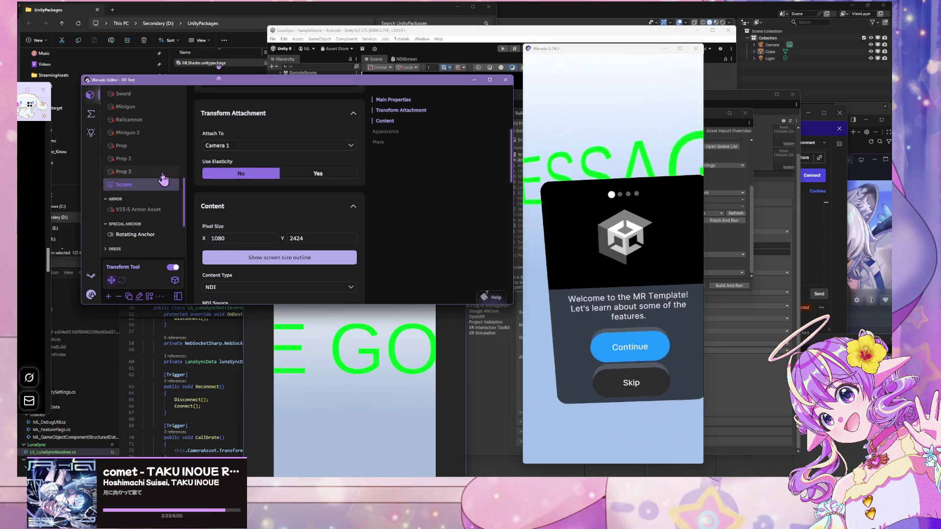
# Confirm the Screen is attached to Camera 1 with a LOCALHOST NDI source, then switch to Visual Studio
pyautogui.scroll(-4, 162, 179)
pyautogui.scroll(4, 162, 179)
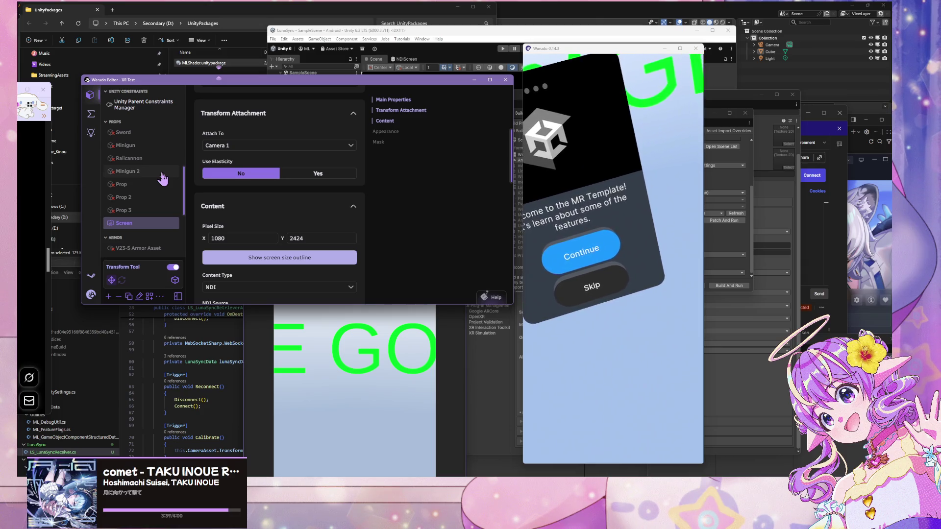
pyautogui.scroll(-3, 341, 211)
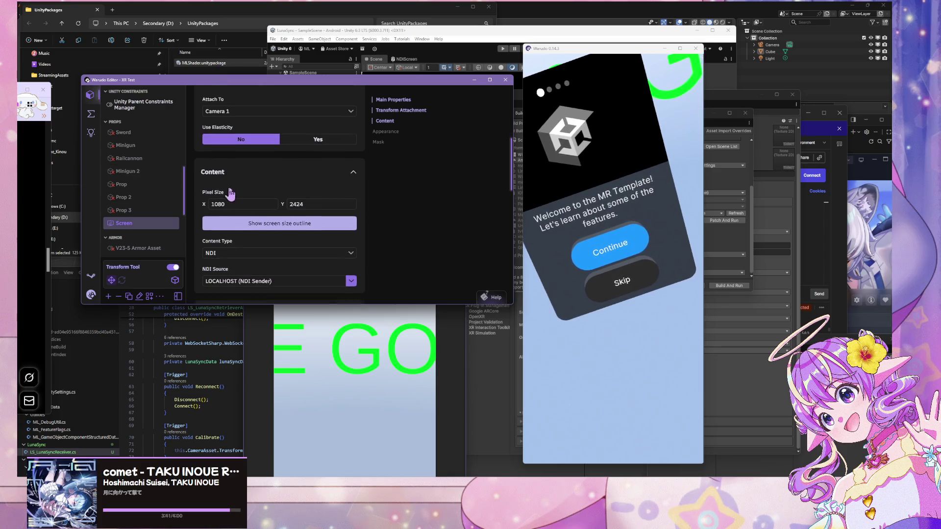
pyautogui.scroll(2, 301, 219)
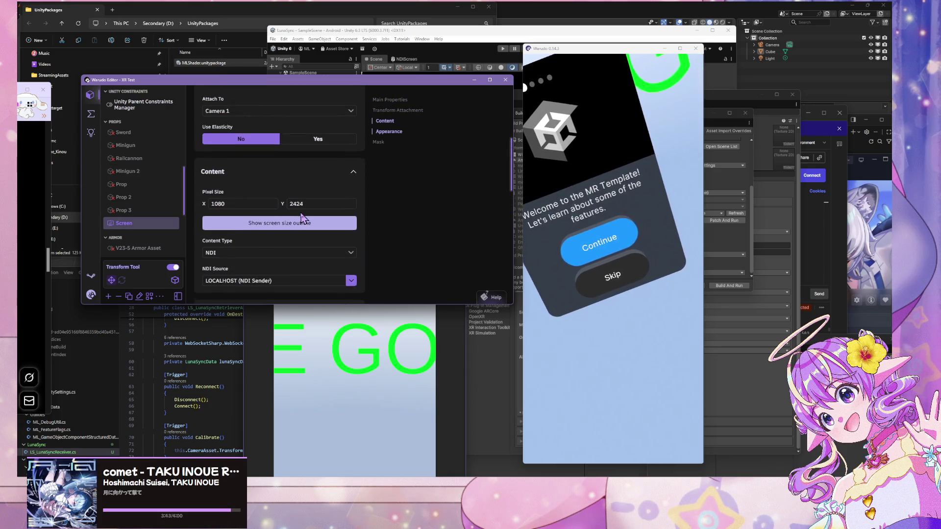
pyautogui.hotkey('alt', 'Tab')
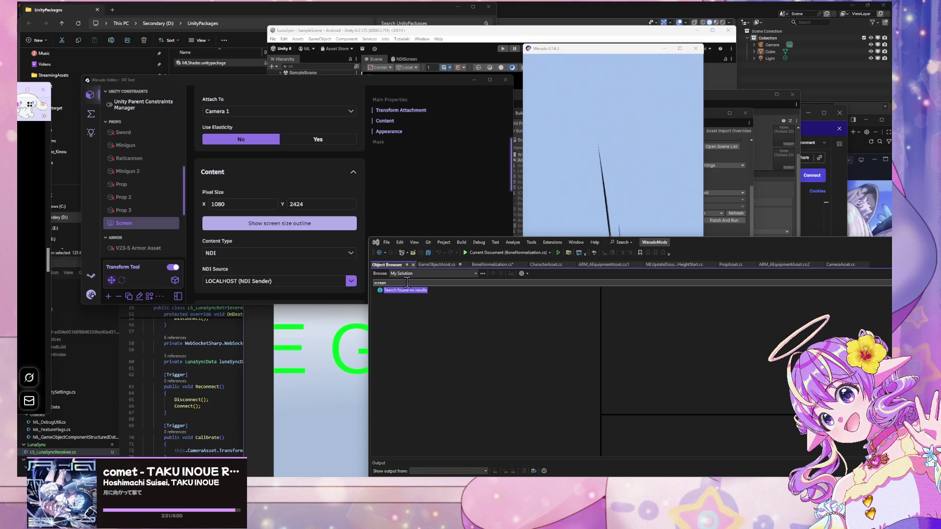
# Focus the Warudo preview, then switch to Postman's 'Pixel 8a Sensor' WebSocket request
pyautogui.click(654, 187)
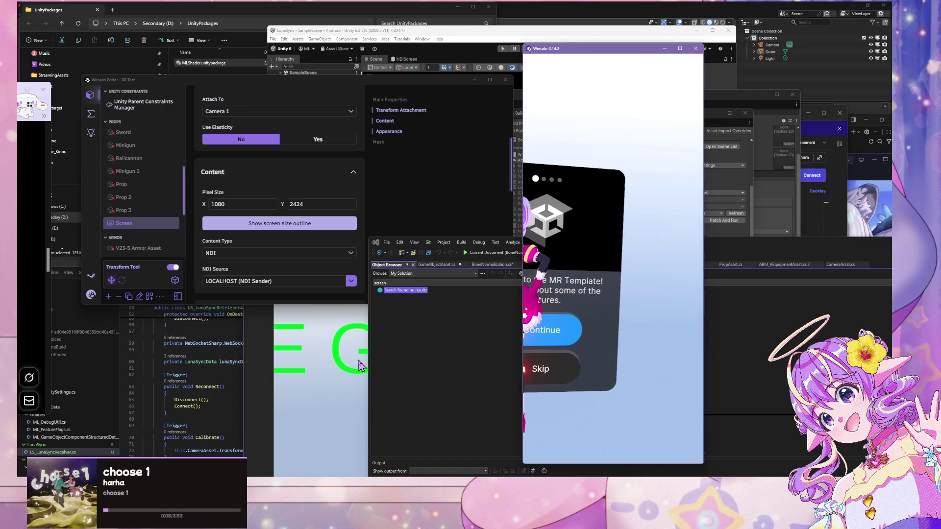
pyautogui.hotkey('alt', 'Tab')
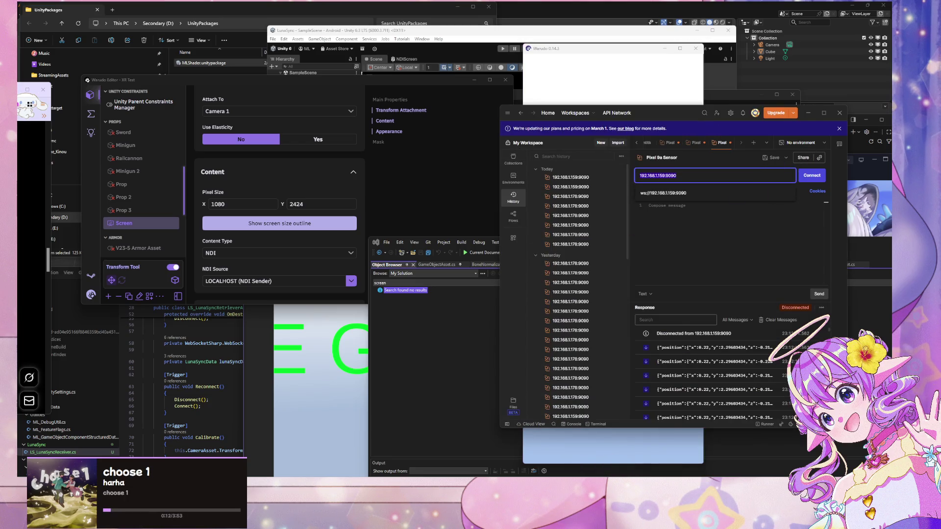
# Leave Postman and bring the Warudo editor and avatar preview back to the front
pyautogui.hotkey('alt', 'Tab')
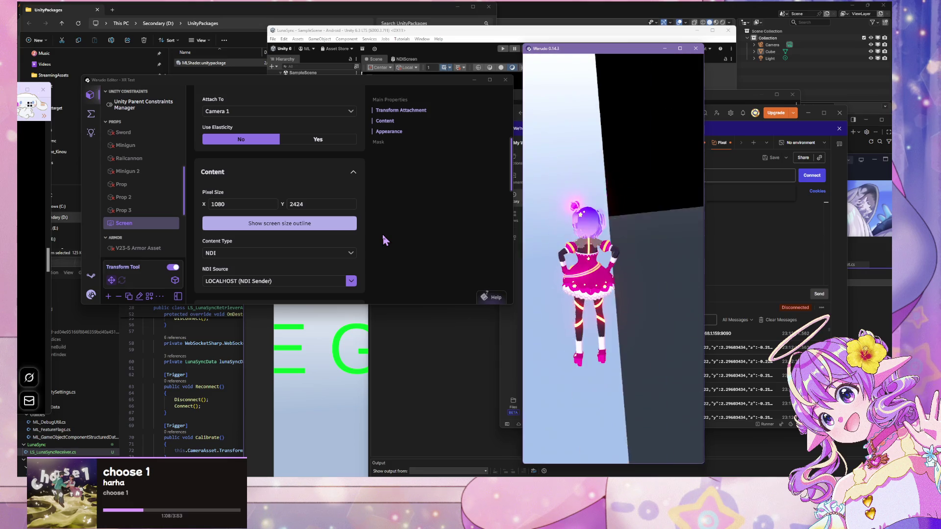
# Reconnect LunaSync Retriever to the phone's pose websocket, then bring up VS Code and the Miro board
pyautogui.scroll(-3, 136, 180)
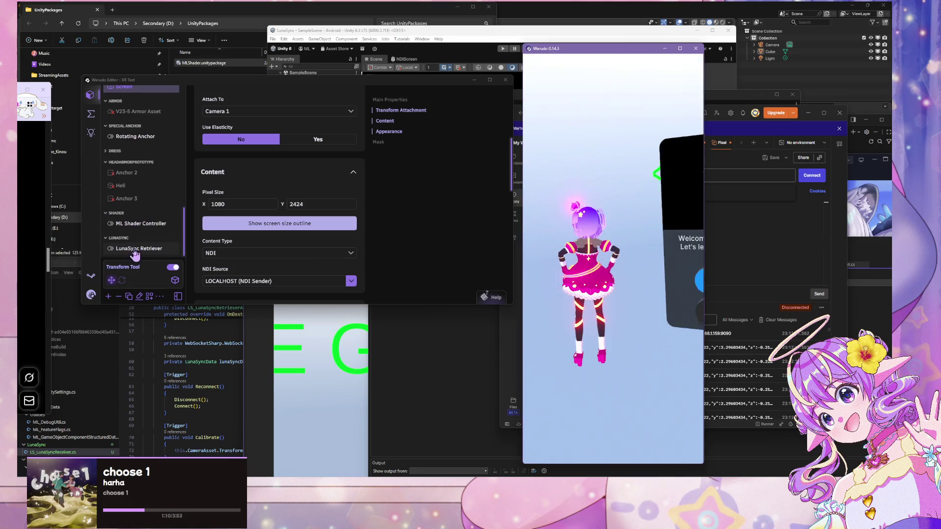
pyautogui.click(138, 280)
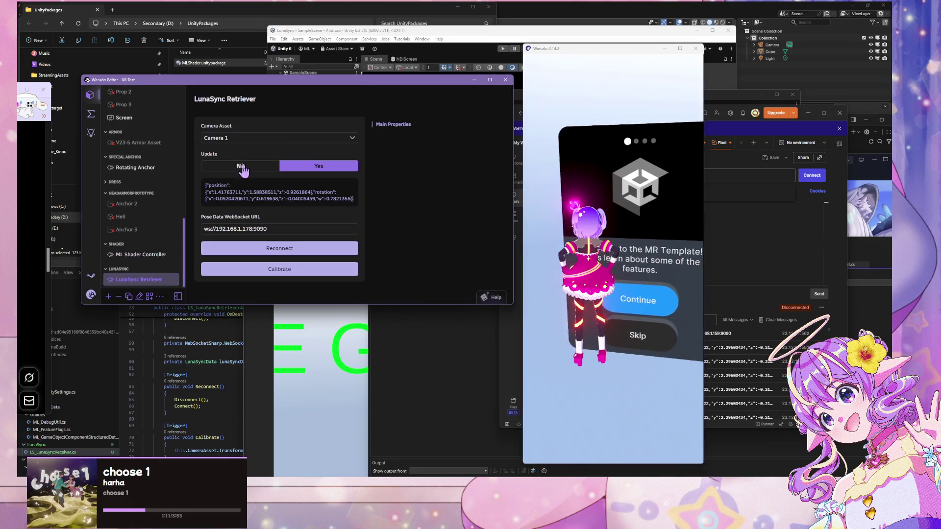
pyautogui.click(260, 250)
pyautogui.click(569, 279)
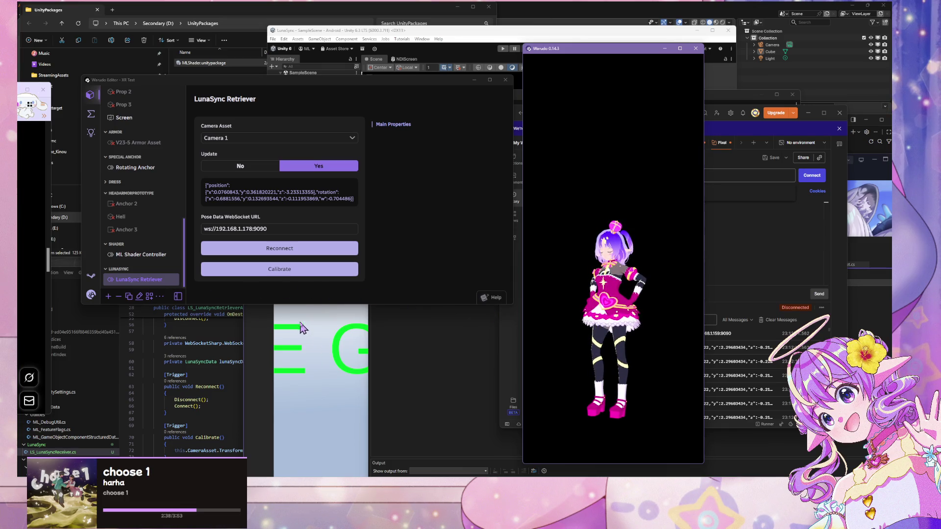
pyautogui.click(196, 325)
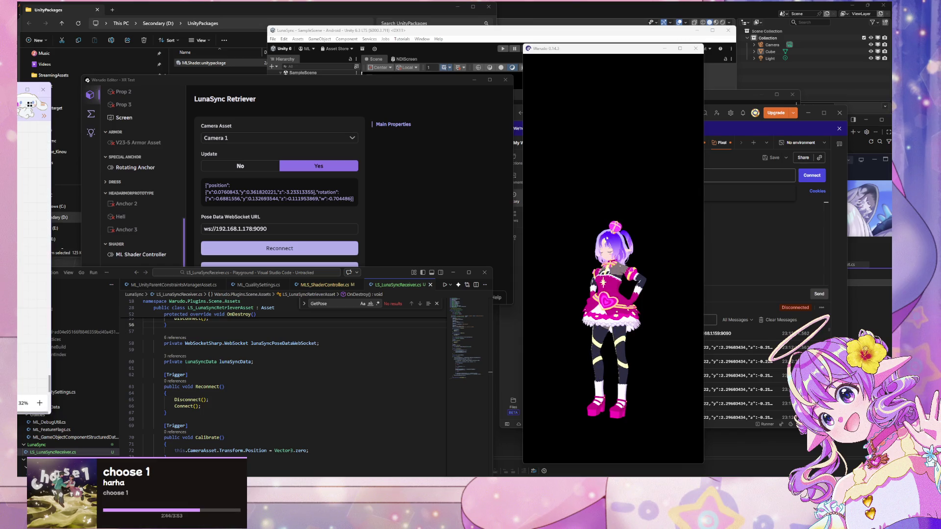
pyautogui.click(35, 221)
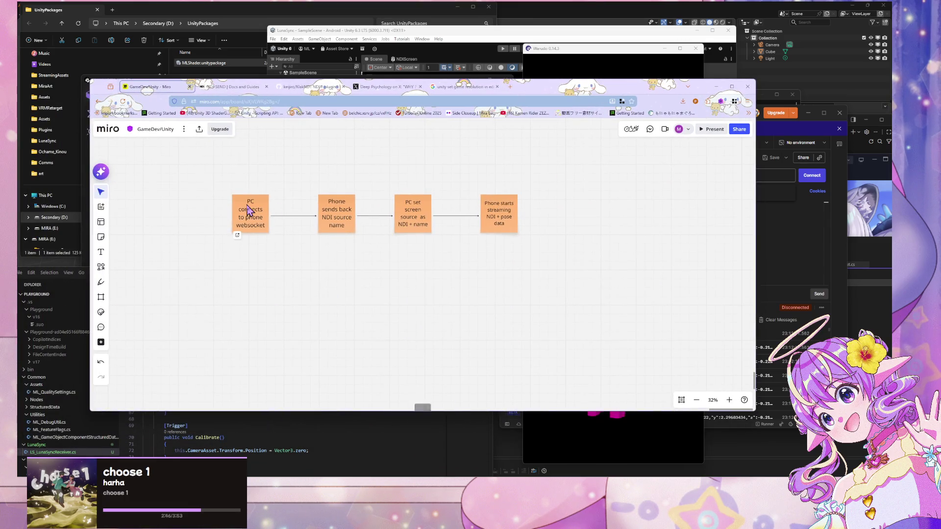
# Copy the 'PC connects to phone websocket' sticky below the flowchart row and shift Firefox mostly off-screen
pyautogui.click(240, 225)
pyautogui.hotkey('ctrl', 'c')
pyautogui.hotkey('ctrl', 'v')
pyautogui.moveTo(255, 282); pyautogui.dragTo(309, 301)
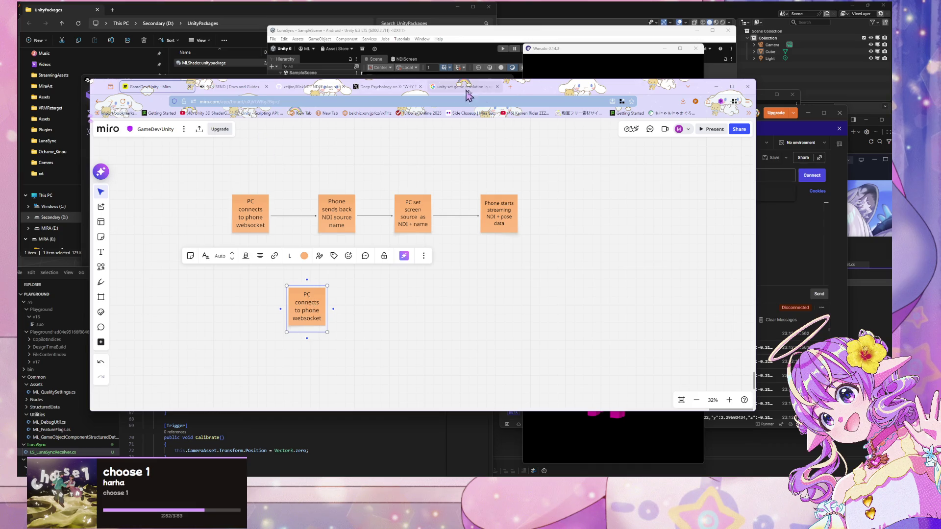
pyautogui.click(510, 87)
pyautogui.moveTo(488, 87); pyautogui.dragTo(2, 120)
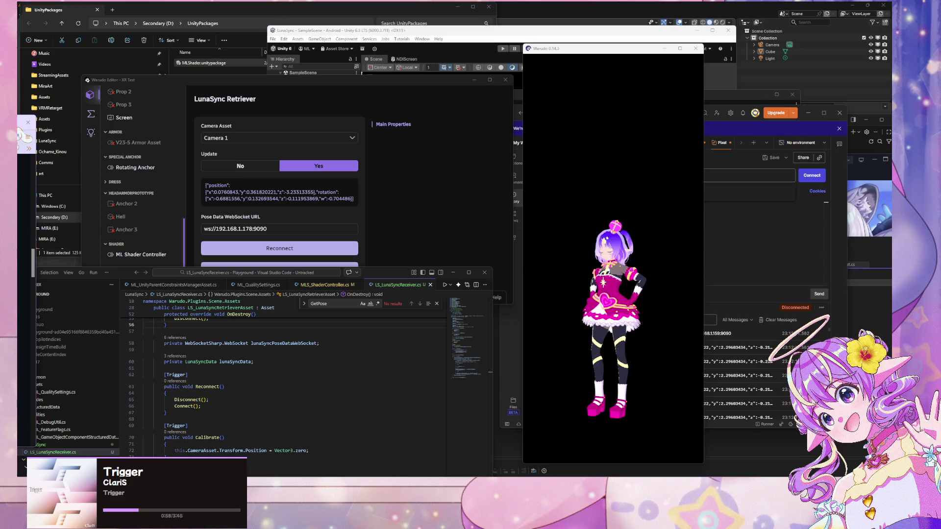
# Scroll the OscCore README to Sending Messages > Using Components, then return to Unity
pyautogui.moveTo(1, 132)
pyautogui.mouseDown()
pyautogui.moveTo(132, 131)
pyautogui.moveTo(89, 131)
pyautogui.mouseUp()
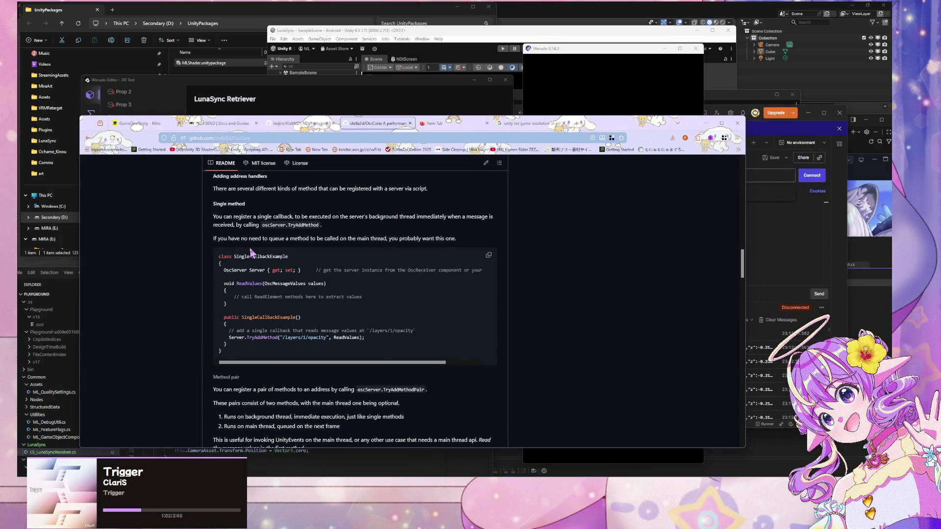
pyautogui.scroll(-5, 254, 250)
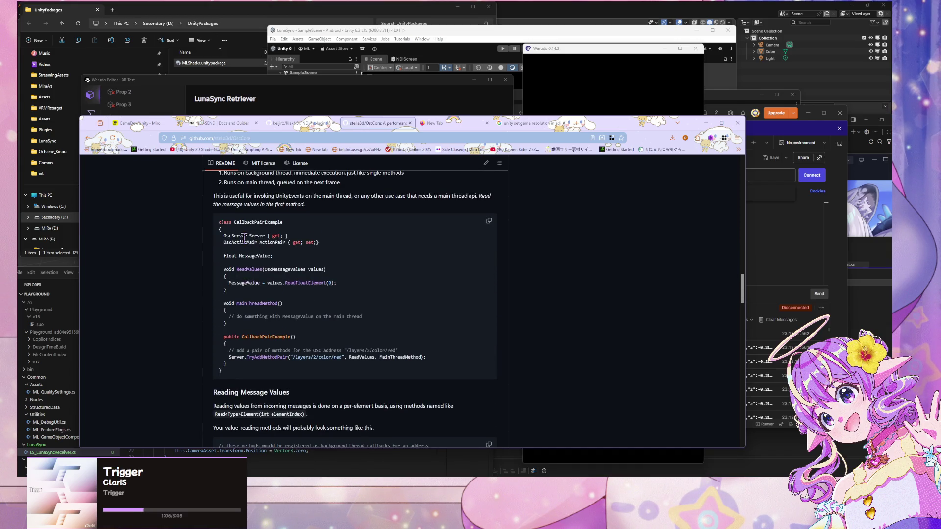
pyautogui.scroll(-2, 245, 243)
pyautogui.scroll(-10, 245, 243)
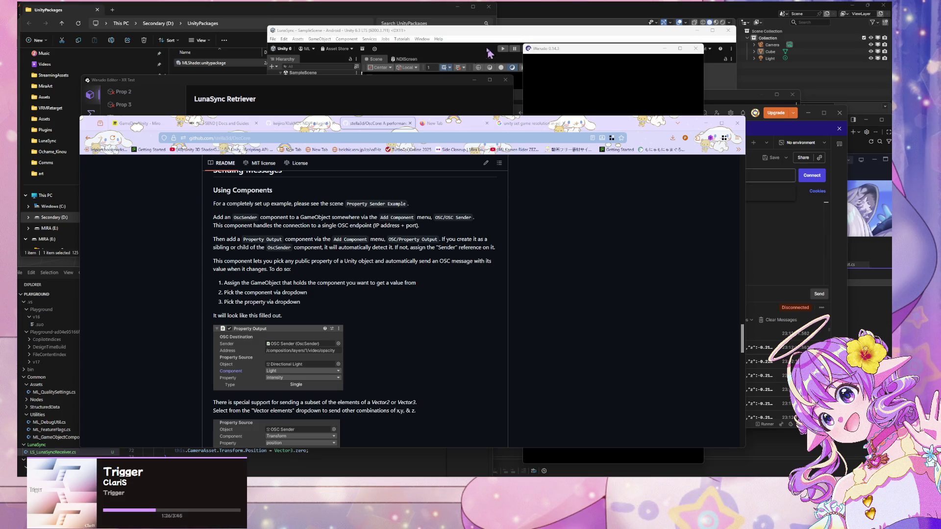
pyautogui.hotkey('alt', 'Tab')
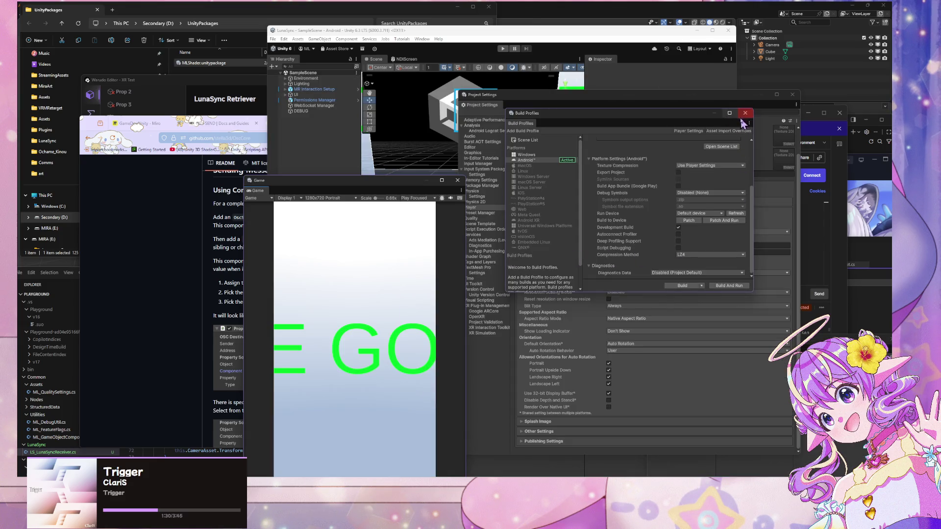
# Move the Build Profiles and Project Settings windows aside and select the DEBUG object
pyautogui.moveTo(675, 120); pyautogui.dragTo(467, 192)
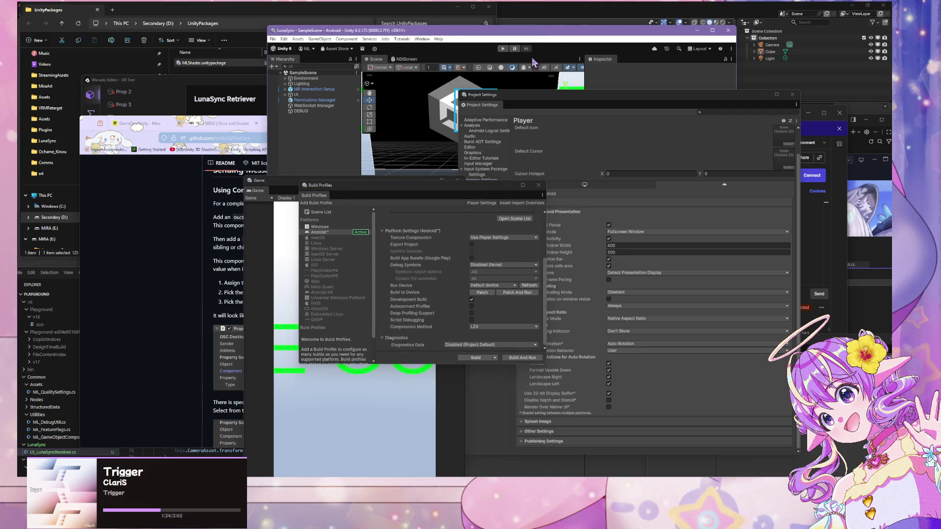
pyautogui.moveTo(558, 101)
pyautogui.mouseDown()
pyautogui.moveTo(619, 166)
pyautogui.moveTo(641, 270)
pyautogui.mouseUp()
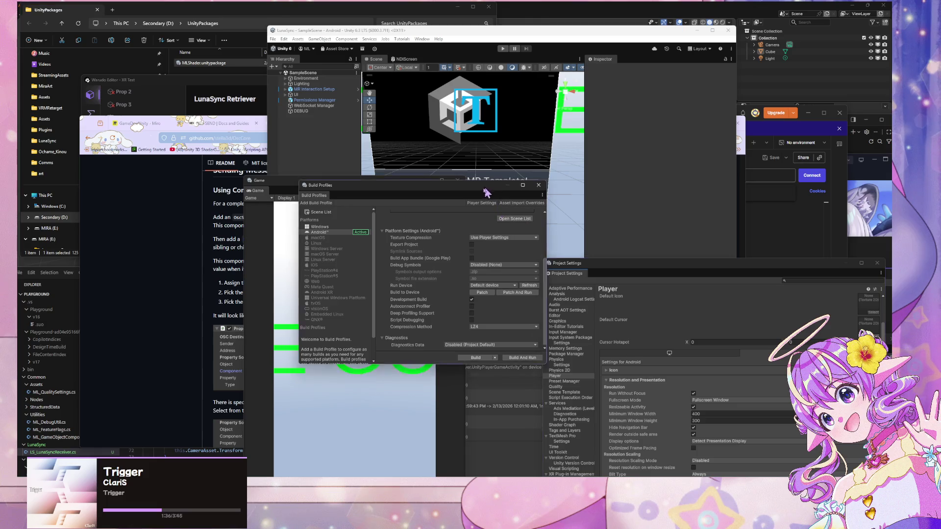
pyautogui.moveTo(492, 190); pyautogui.dragTo(436, 244)
pyautogui.click(306, 106)
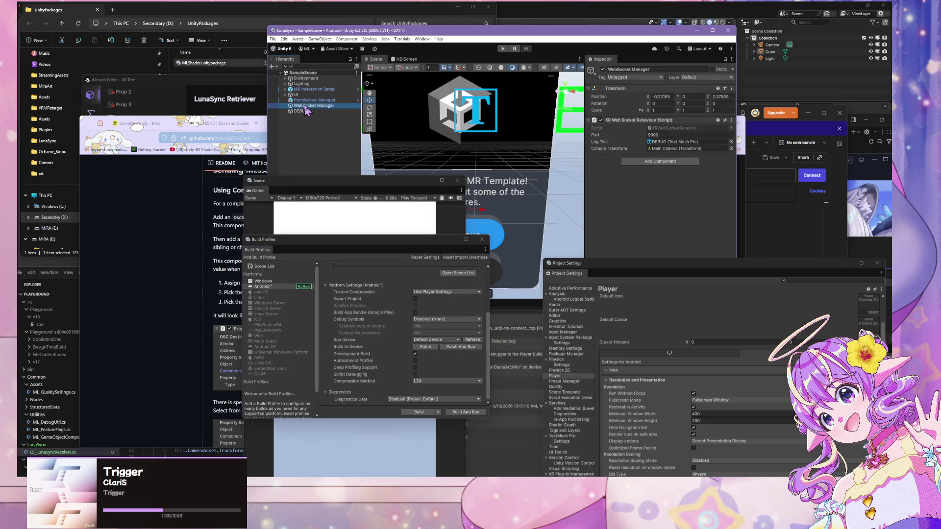
pyautogui.click(302, 111)
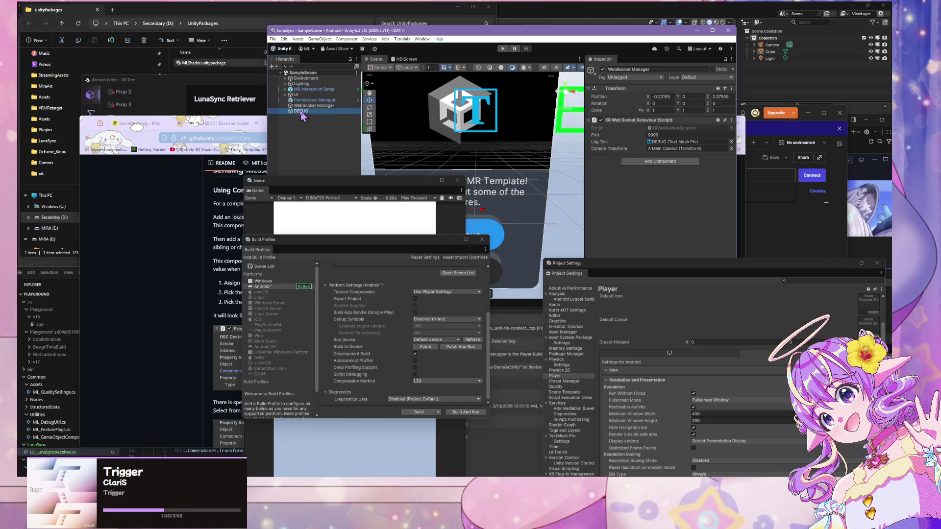
# Set the DEBUG object's Ndi Sender NDI Name to 'LunaSync NDI Sender'
pyautogui.moveTo(681, 268); pyautogui.dragTo(563, 357)
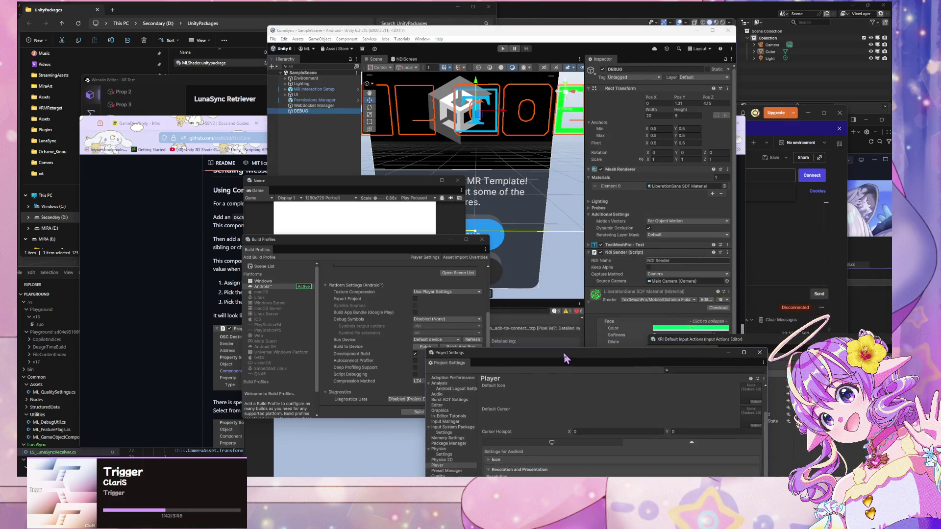
pyautogui.click(684, 260)
pyautogui.write('LunaSync Se')
pyautogui.press('BackSpace')
pyautogui.press('BackSpace')
pyautogui.write('NDI Sender')
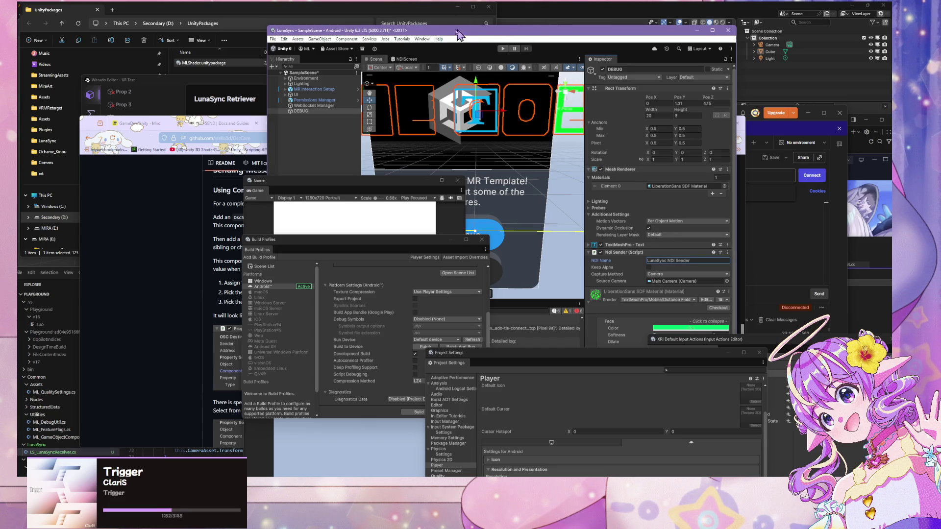
pyautogui.click(272, 39)
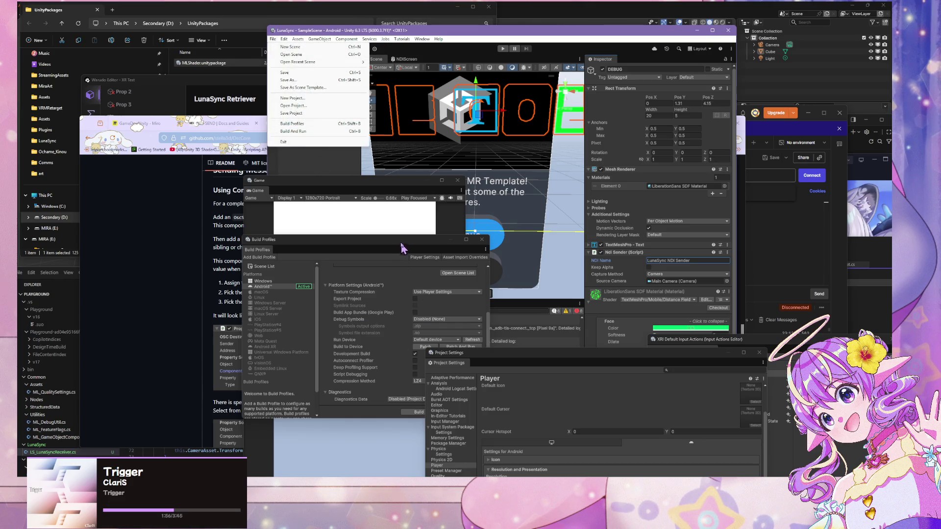
# Start a Patch And Run Android build and answer the modified-scene save prompt
pyautogui.moveTo(402, 244); pyautogui.dragTo(372, 174)
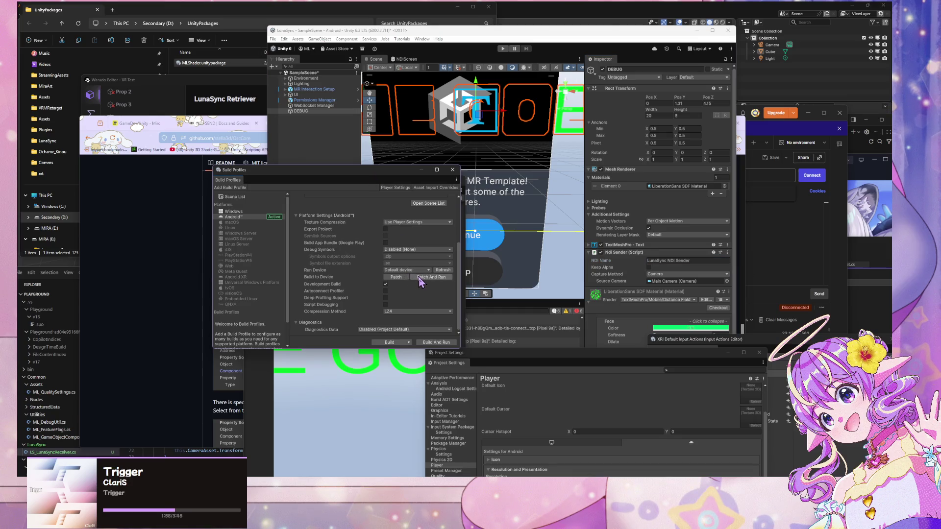
pyautogui.click(419, 278)
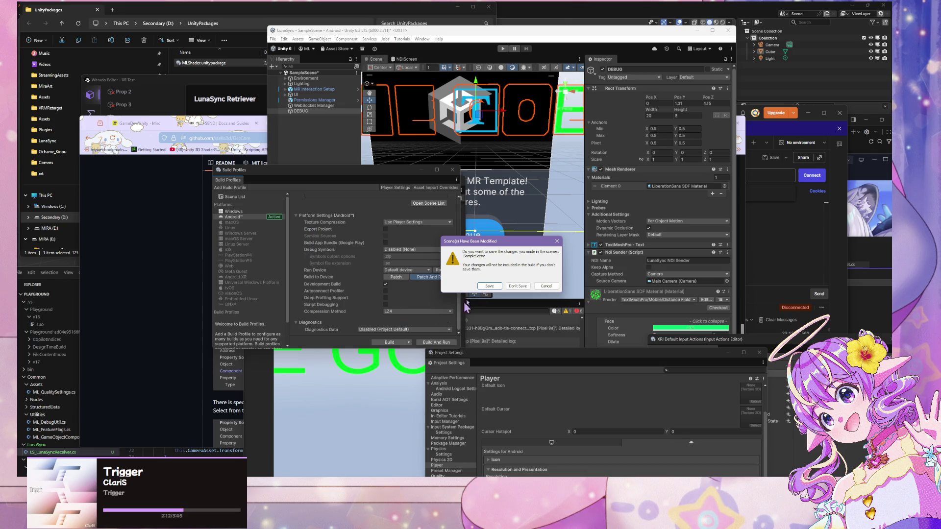
pyautogui.click(489, 286)
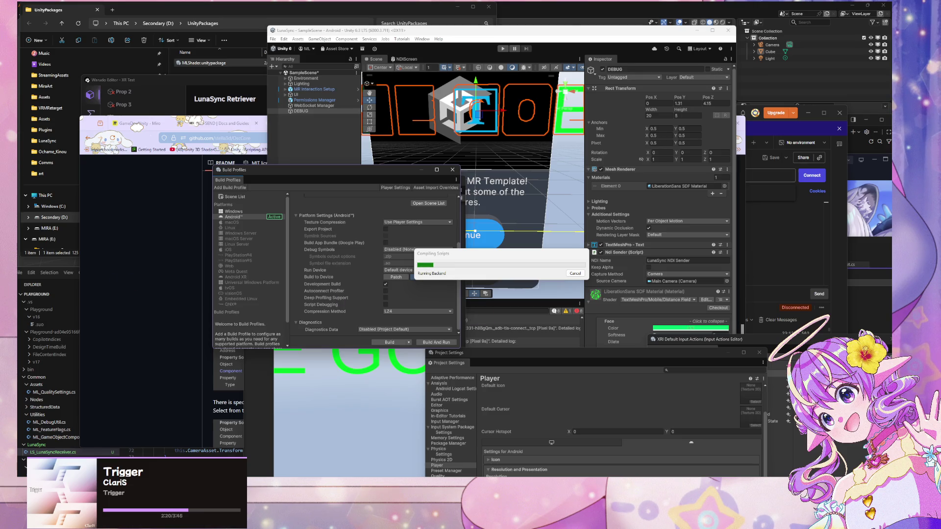
pyautogui.hotkey('alt', 'Tab')
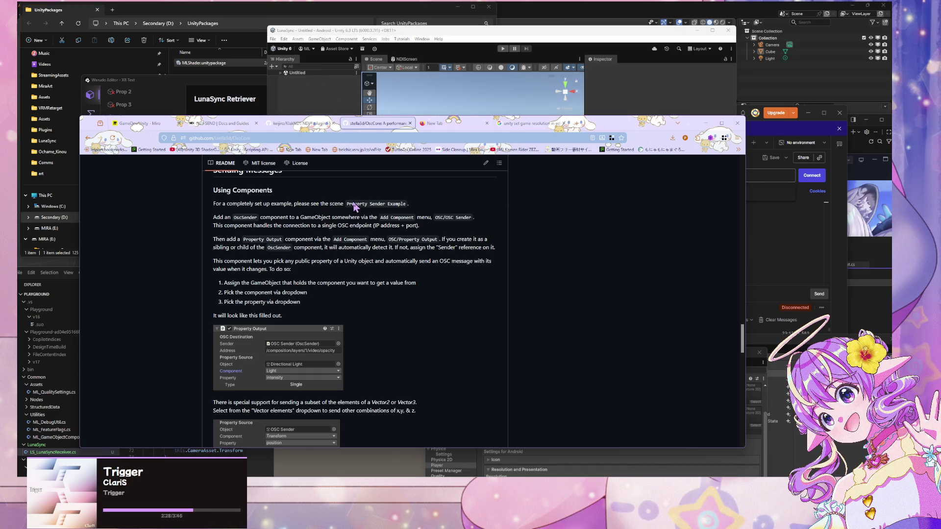
# Read down through the OscCore README's Using Code and Protocol Support Details sections
pyautogui.scroll(-2, 354, 206)
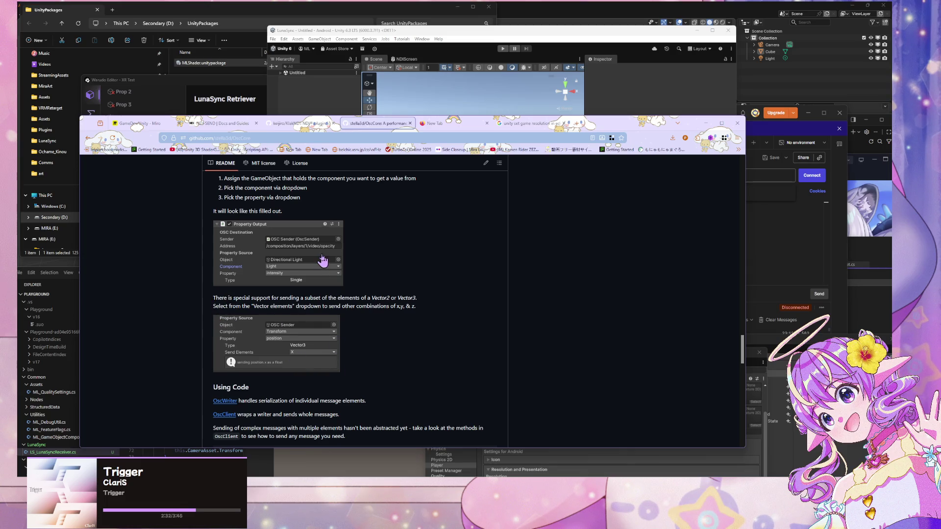
pyautogui.scroll(-1, 323, 259)
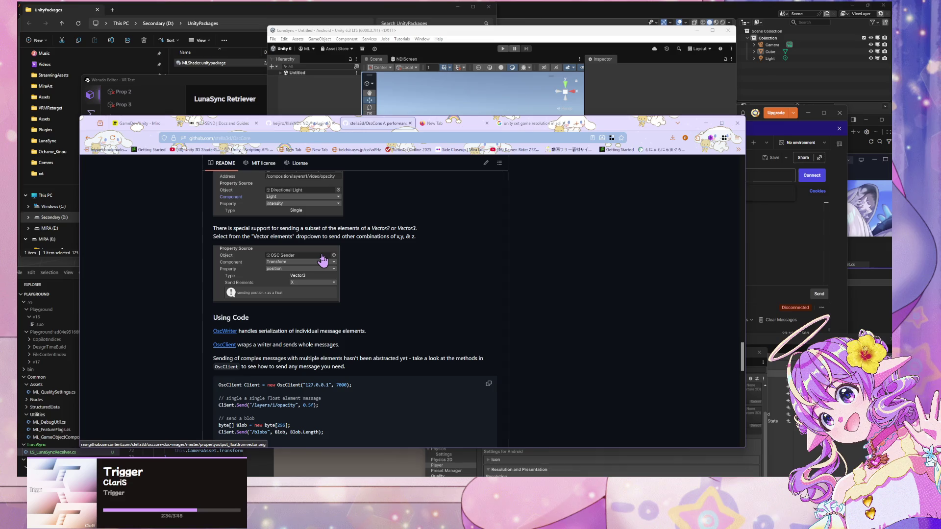
pyautogui.scroll(-2, 323, 260)
pyautogui.scroll(2, 322, 260)
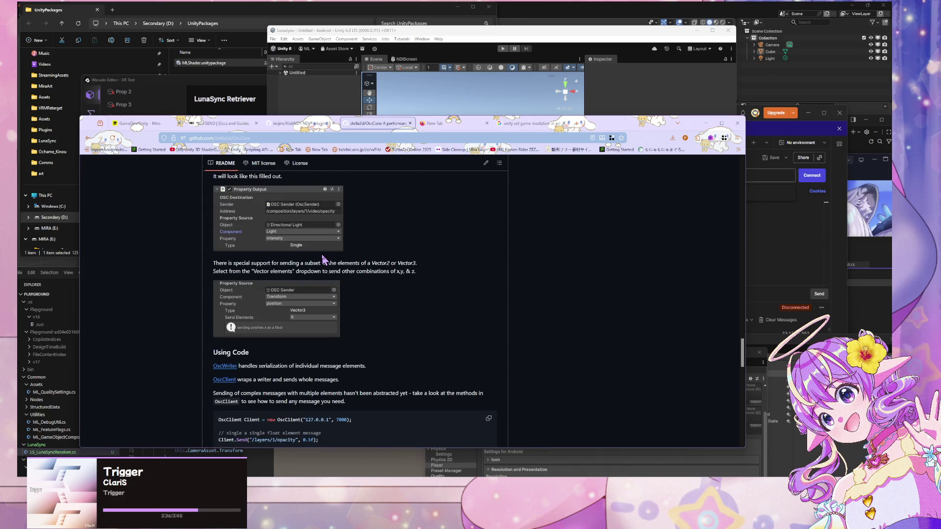
pyautogui.scroll(-1, 323, 260)
pyautogui.scroll(-1, 322, 259)
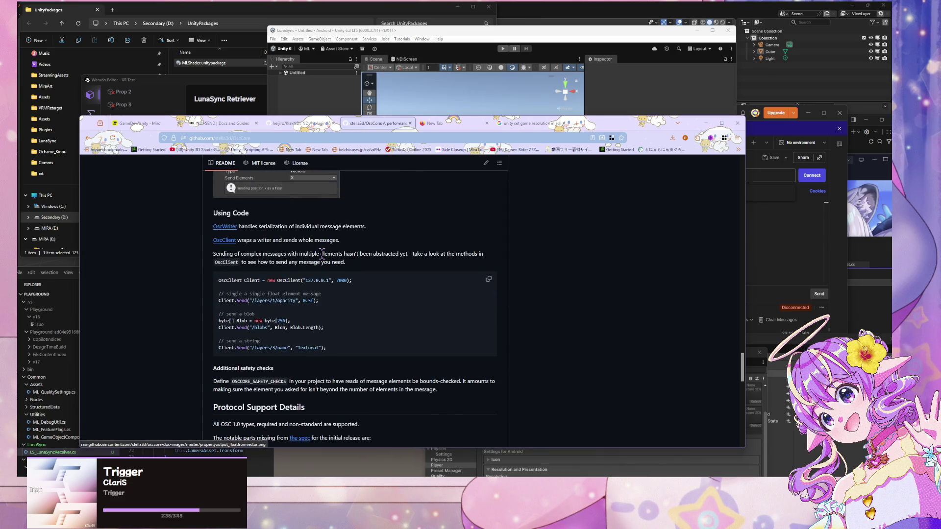
pyautogui.scroll(-1, 321, 253)
pyautogui.moveTo(254, 231); pyautogui.dragTo(293, 242)
pyautogui.click(302, 248)
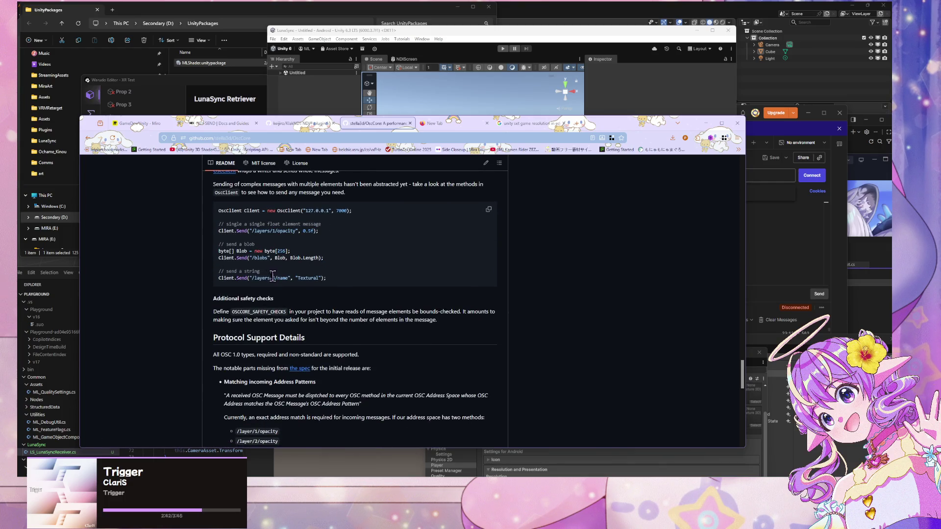
pyautogui.scroll(-1, 392, 289)
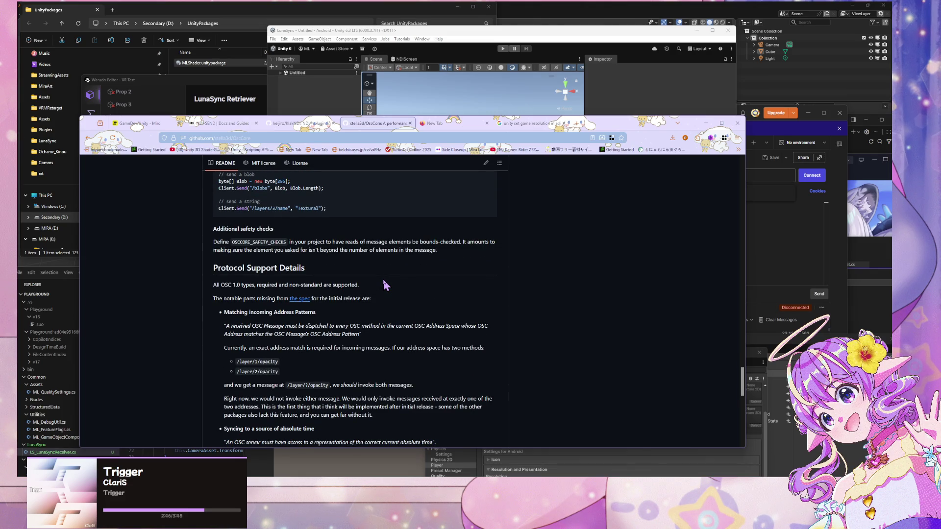
pyautogui.scroll(-2, 383, 283)
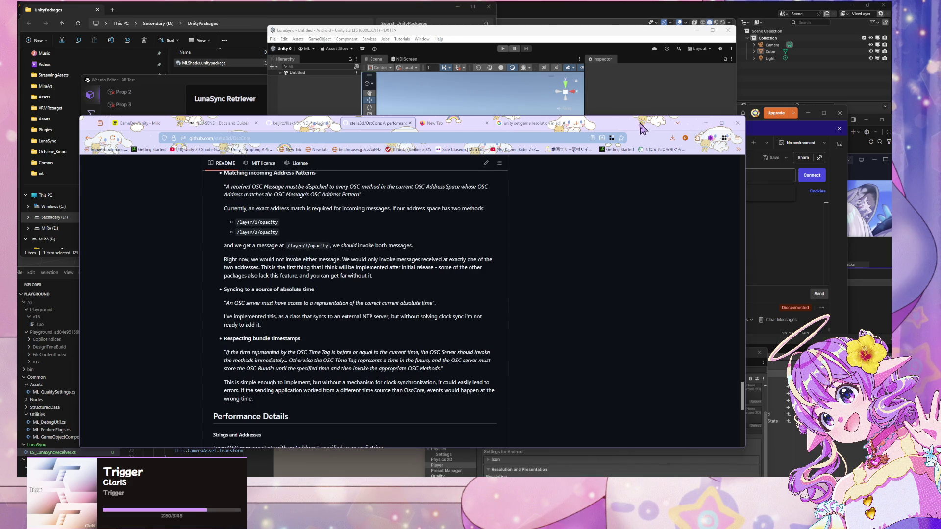
# Scroll back up to the OscCore repository header and switch to Visual Studio's Object Browser
pyautogui.moveTo(638, 130)
pyautogui.mouseDown()
pyautogui.moveTo(640, 351)
pyautogui.moveTo(643, 204)
pyautogui.moveTo(659, 126)
pyautogui.mouseUp()
pyautogui.scroll(10, 465, 255)
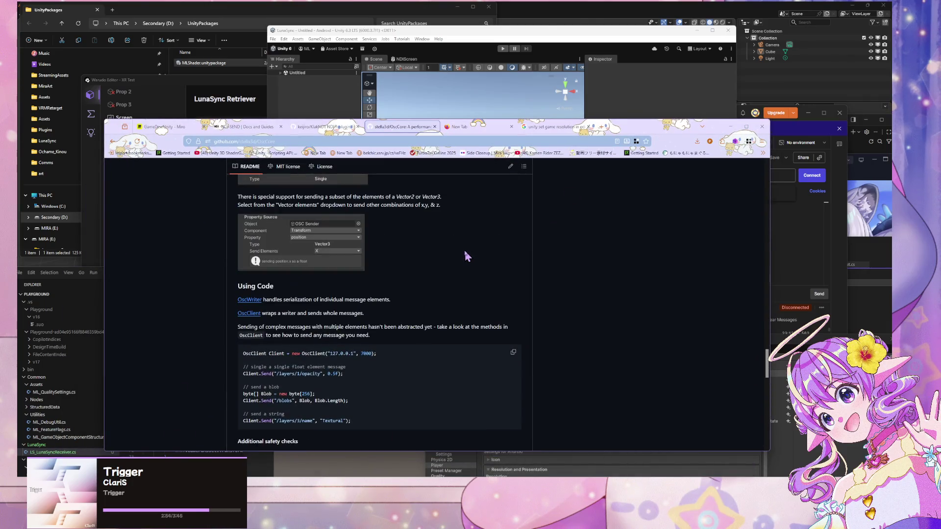
pyautogui.scroll(10, 466, 255)
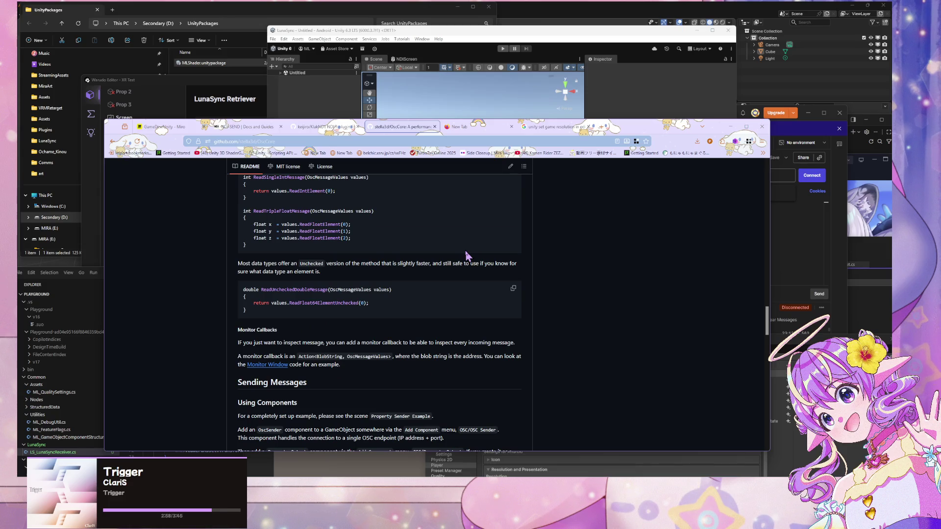
pyautogui.scroll(10, 466, 256)
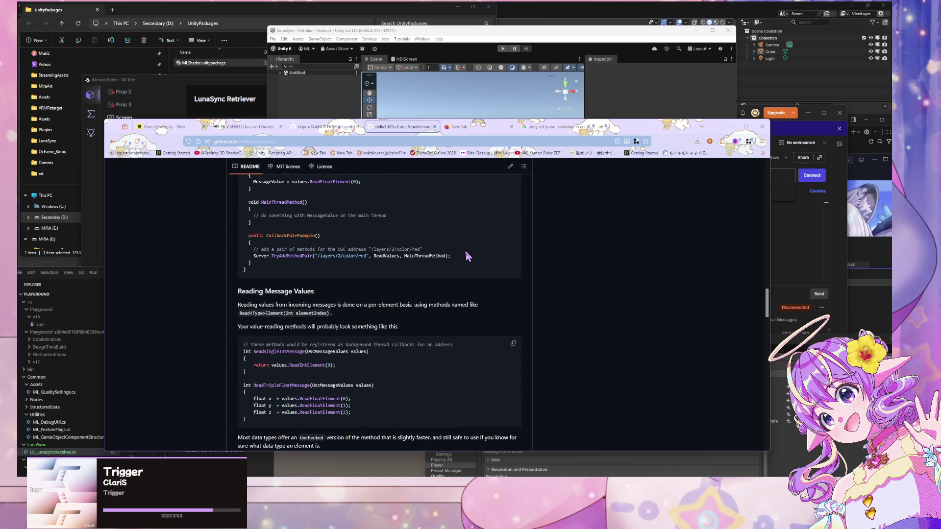
pyautogui.scroll(15, 465, 252)
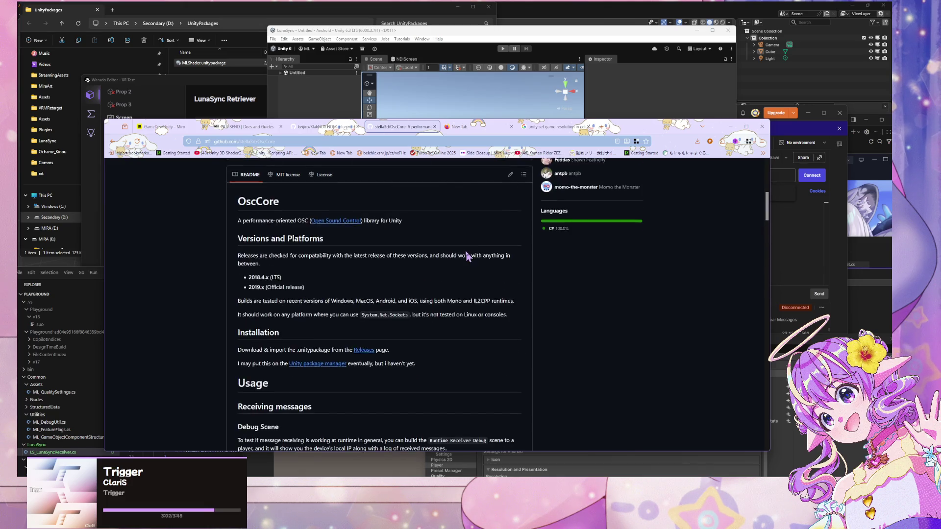
pyautogui.scroll(3, 289, 251)
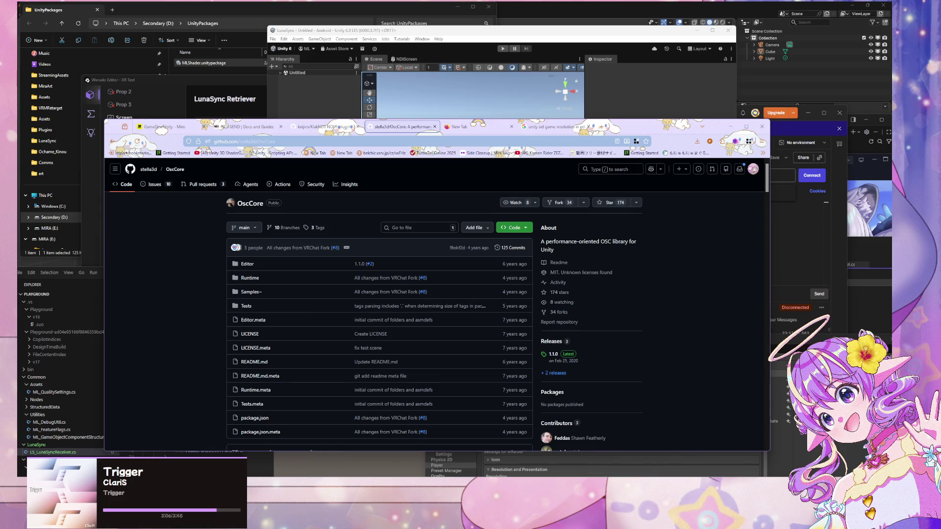
pyautogui.hotkey('alt', 'Tab')
pyautogui.click(425, 283)
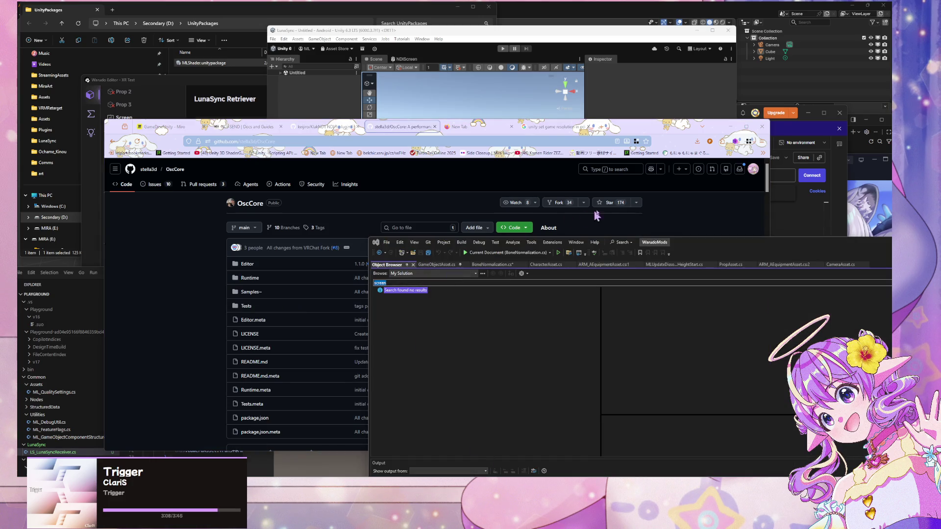
# Widen the Object Browser's 'screen' search scope to All Components, then return to Warudo
pyautogui.moveTo(654, 245)
pyautogui.mouseDown()
pyautogui.moveTo(682, 248)
pyautogui.moveTo(458, 119)
pyautogui.mouseUp()
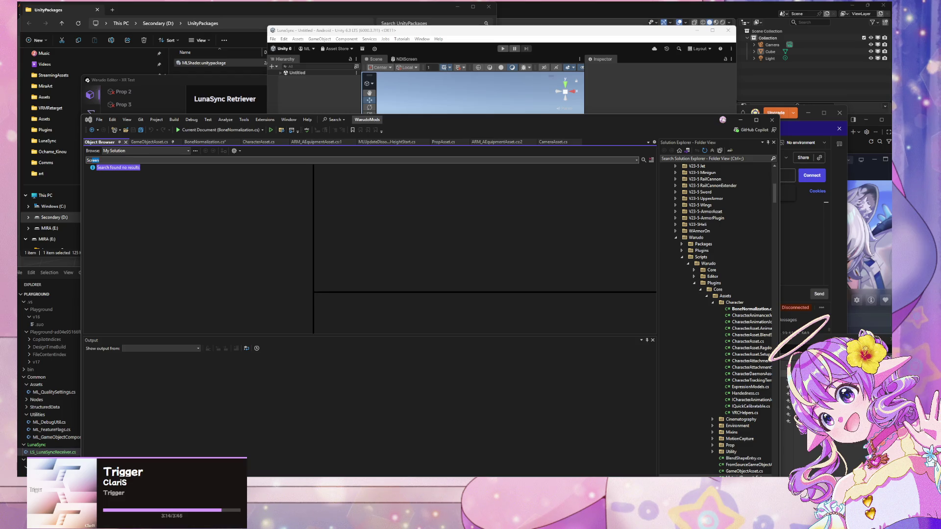
pyautogui.click(174, 152)
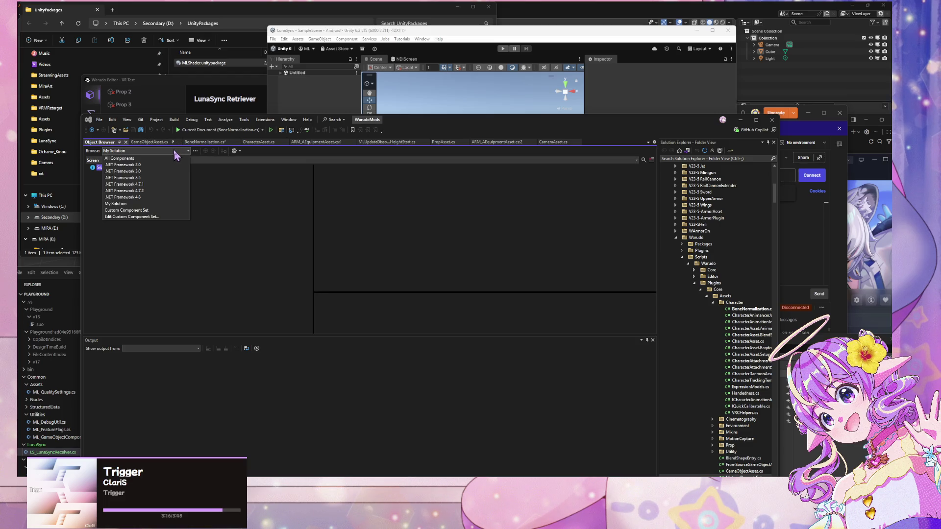
pyautogui.press('Escape')
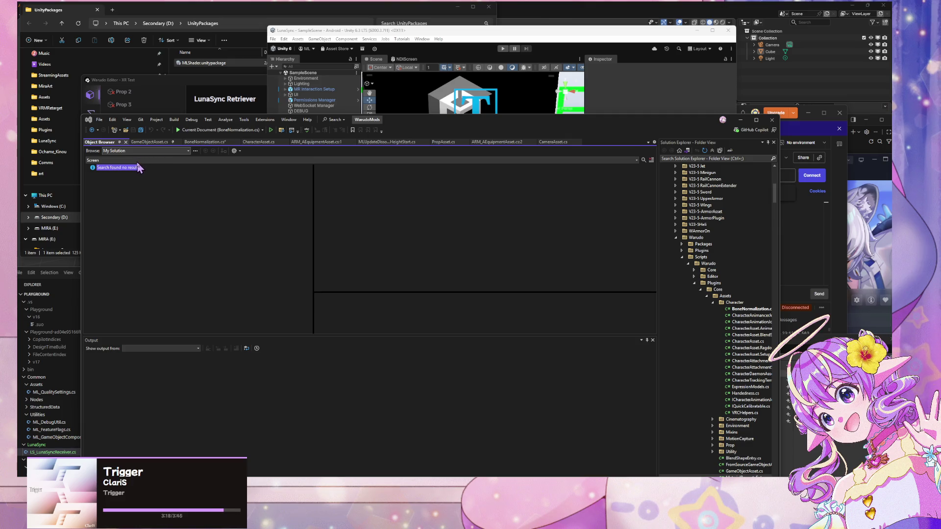
pyautogui.press('Home')
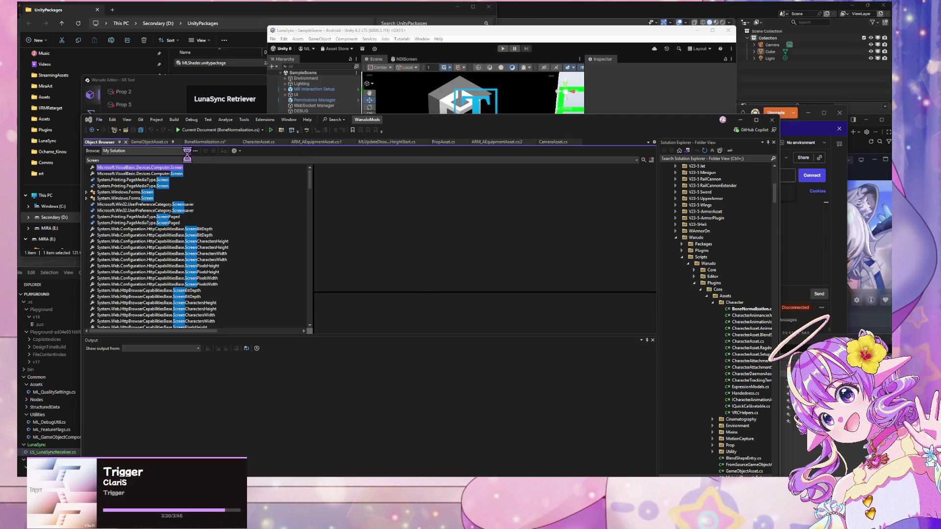
pyautogui.hotkey('alt', 'Tab')
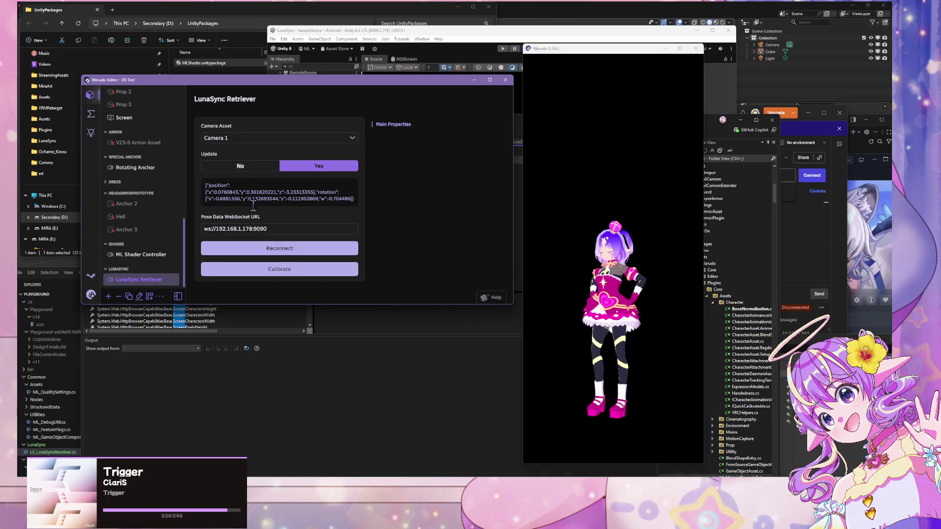
# Press Reconnect on the LunaSync Retriever repeatedly until pose data arrives
pyautogui.click(283, 249)
pyautogui.click(279, 245)
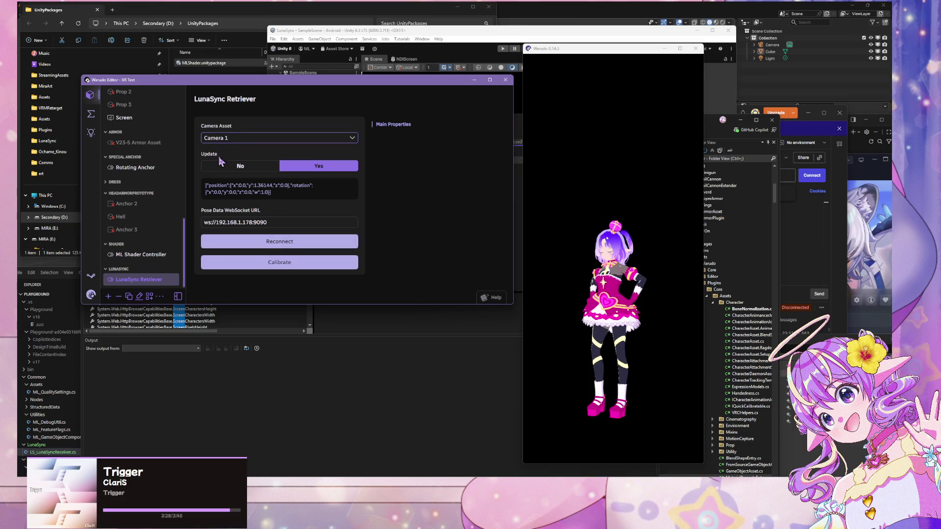
pyautogui.click(267, 241)
# Make Camera 1 the active camera, check its NDI output, and list the Screen's NDI sources
pyautogui.scroll(10, 162, 176)
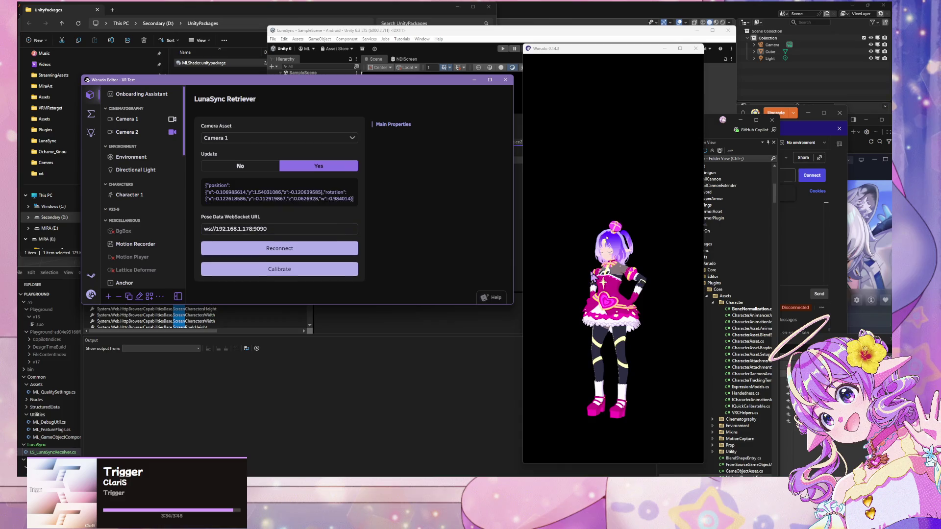
pyautogui.click(592, 277)
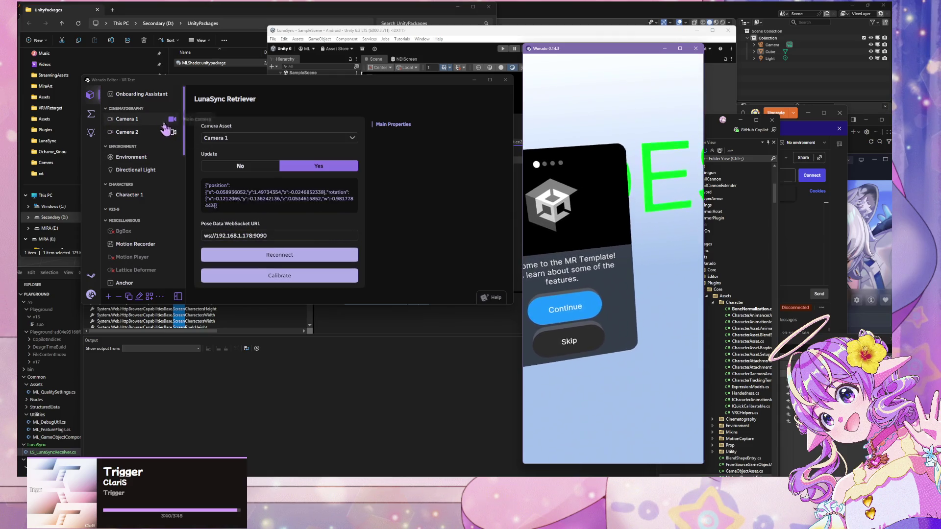
pyautogui.click(127, 118)
pyautogui.scroll(-10, 145, 232)
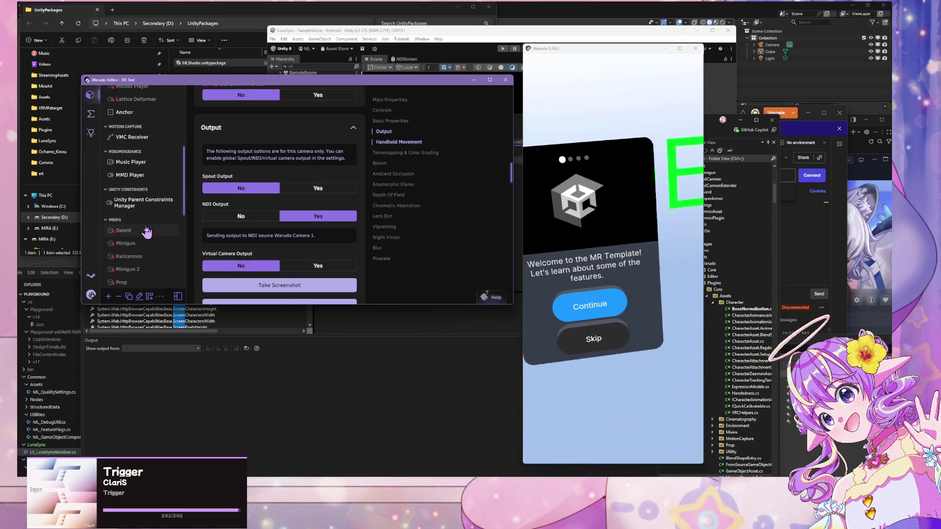
pyautogui.click(139, 152)
pyautogui.click(351, 279)
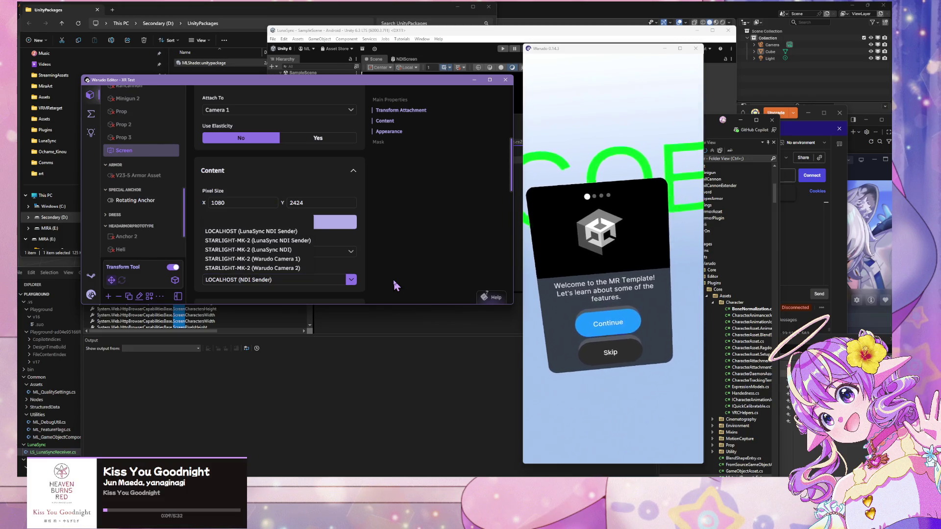
# Pick LOCALHOST (NDI Sender) as the Screen's NDI source and bring the OscCore browser page forward
pyautogui.click(393, 281)
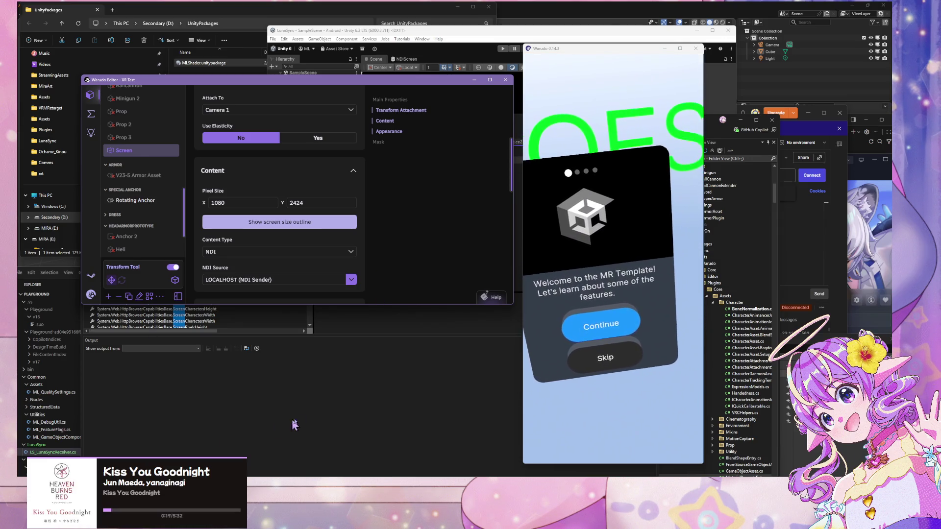
pyautogui.click(358, 475)
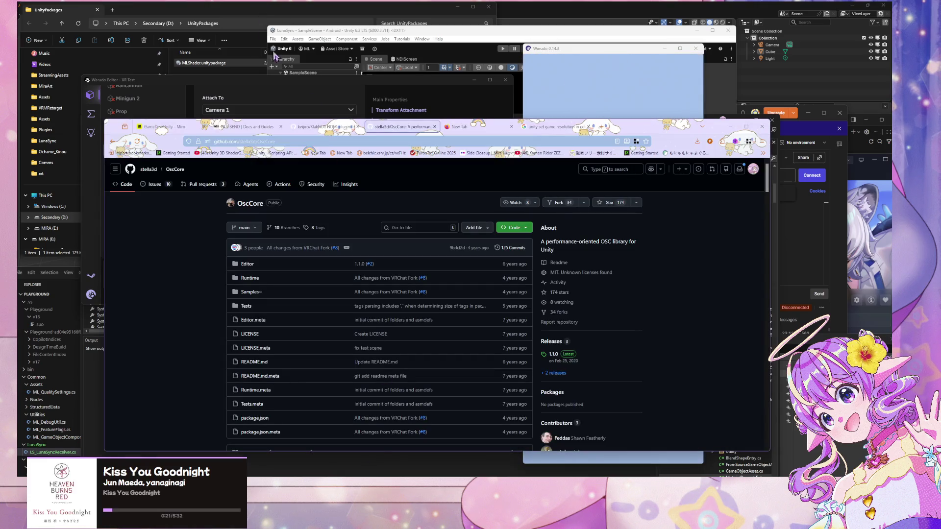
# In Miro, move the spare 'PC connects to phone websocket' note above the flowchart row's left end
pyautogui.click(164, 127)
pyautogui.scroll(-1, 283, 162)
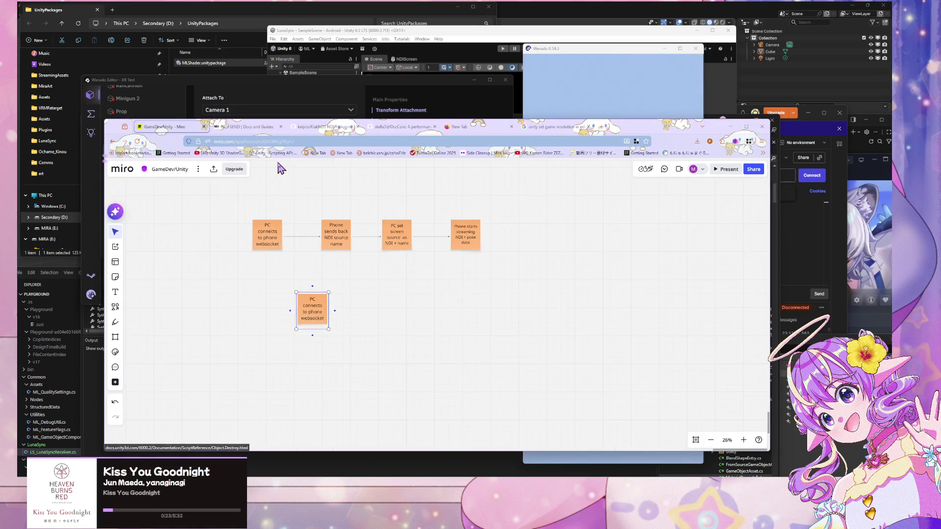
pyautogui.scroll(3, 281, 164)
pyautogui.scroll(-2, 281, 166)
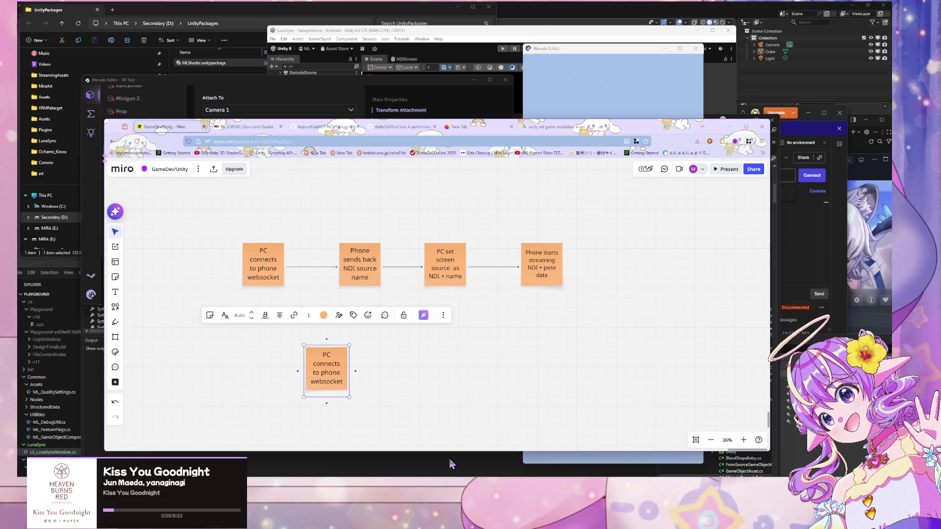
pyautogui.moveTo(343, 373); pyautogui.dragTo(302, 340)
pyautogui.hscroll(-5, 405, 338)
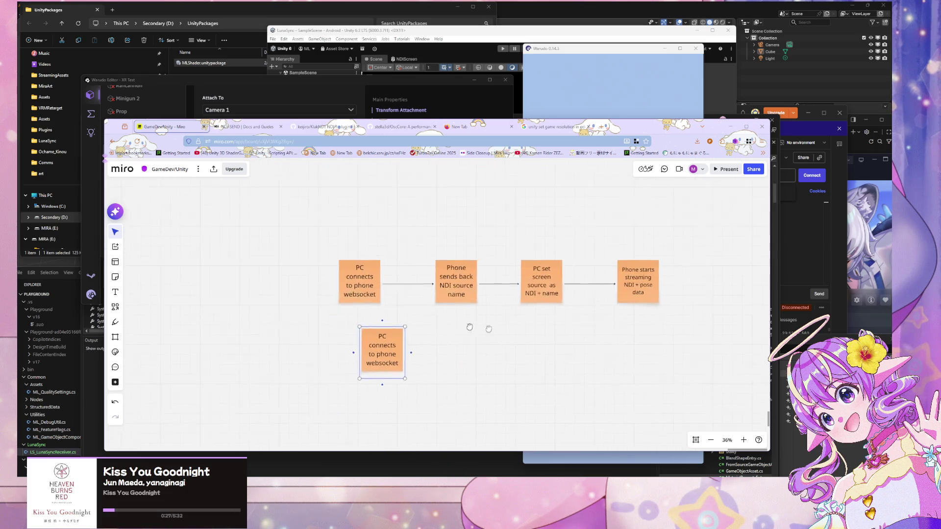
pyautogui.moveTo(509, 352); pyautogui.dragTo(316, 253)
pyautogui.doubleClick(316, 252)
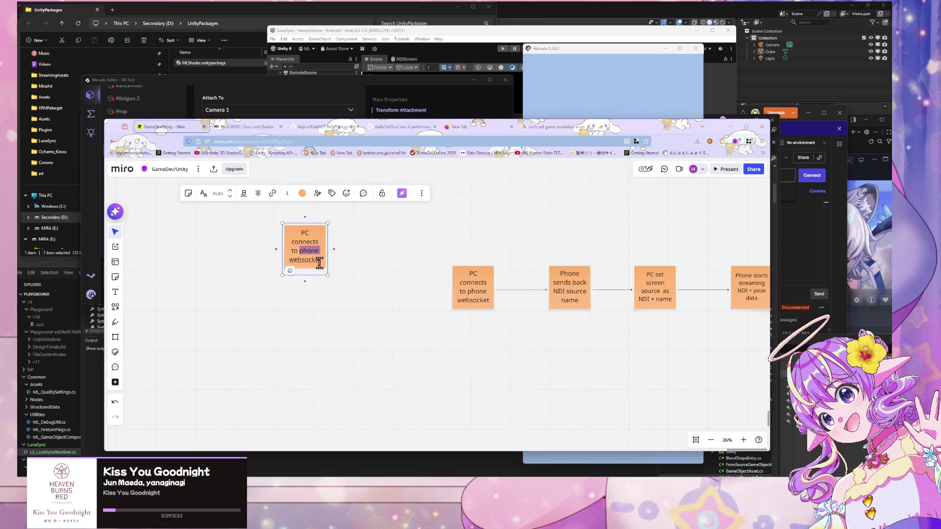
# Shift the 'Phone sends back' note slightly left and move the browser window down
pyautogui.click(440, 286)
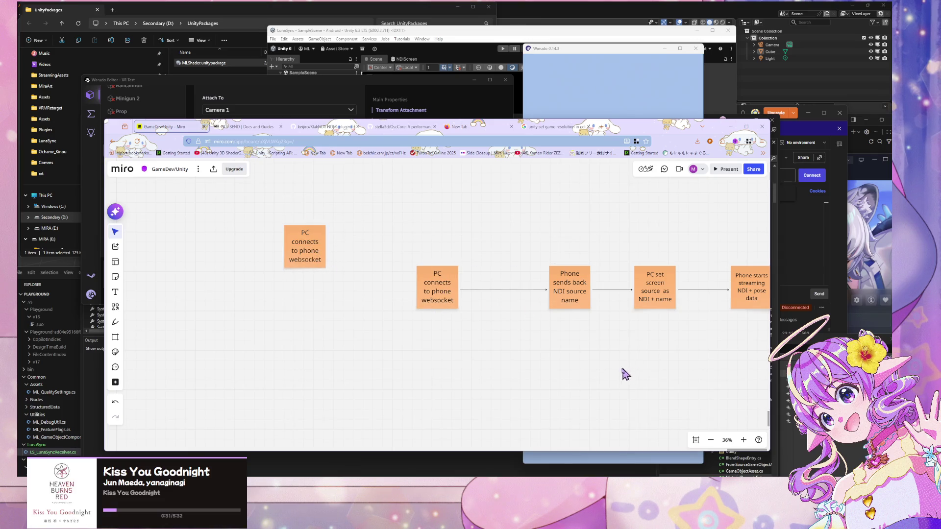
pyautogui.moveTo(582, 309); pyautogui.dragTo(550, 304)
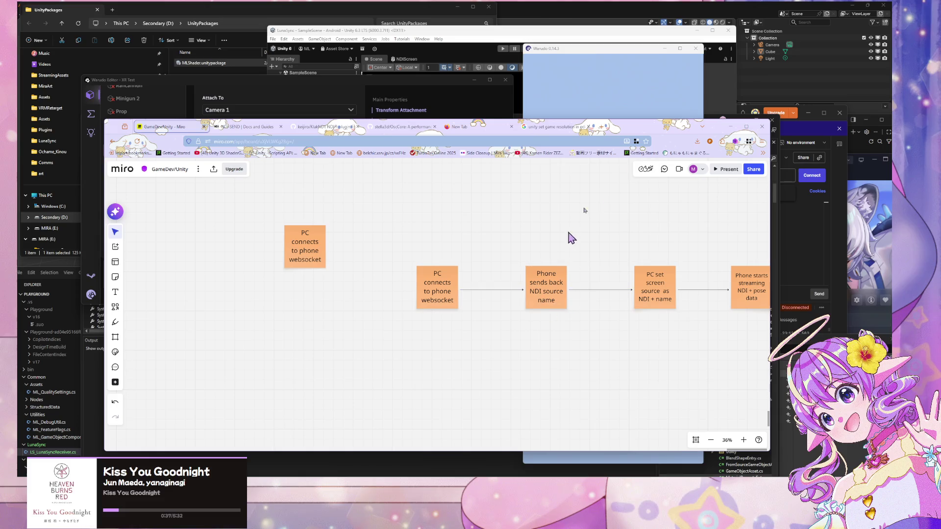
pyautogui.moveTo(660, 126)
pyautogui.mouseDown()
pyautogui.moveTo(572, 245)
pyautogui.moveTo(640, 219)
pyautogui.moveTo(679, 159)
pyautogui.mouseUp()
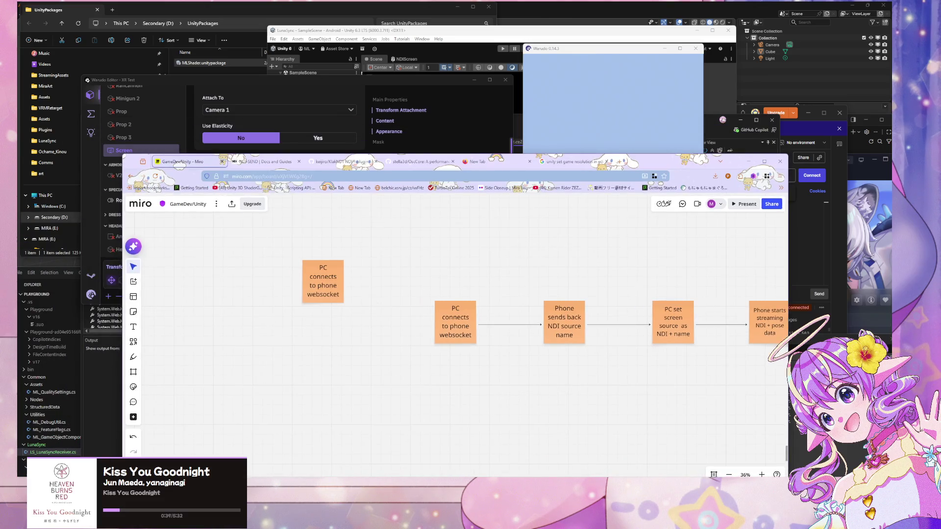
# Replace 'Screen' with 'Warudo' in Visual Studio's Object Browser search, which returns no results
pyautogui.hotkey('alt', 'Tab')
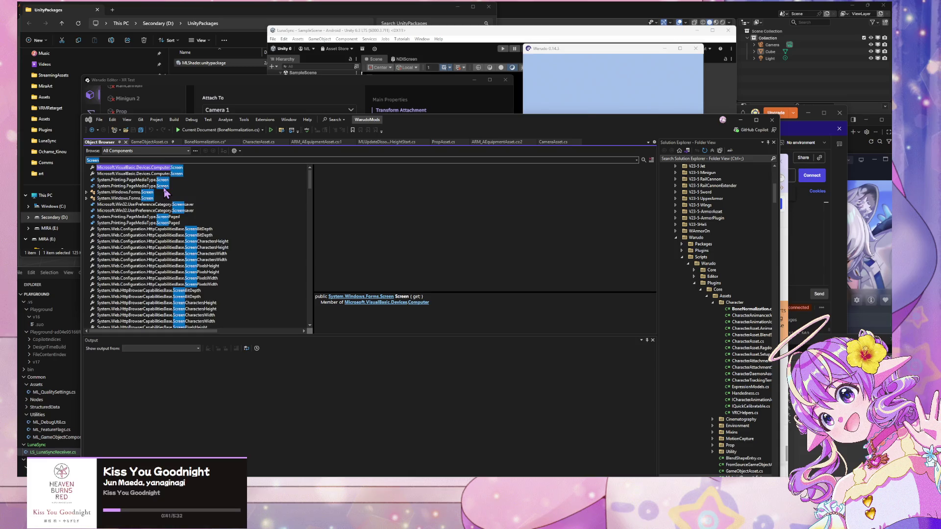
pyautogui.scroll(-20, 165, 192)
pyautogui.scroll(-1, 238, 201)
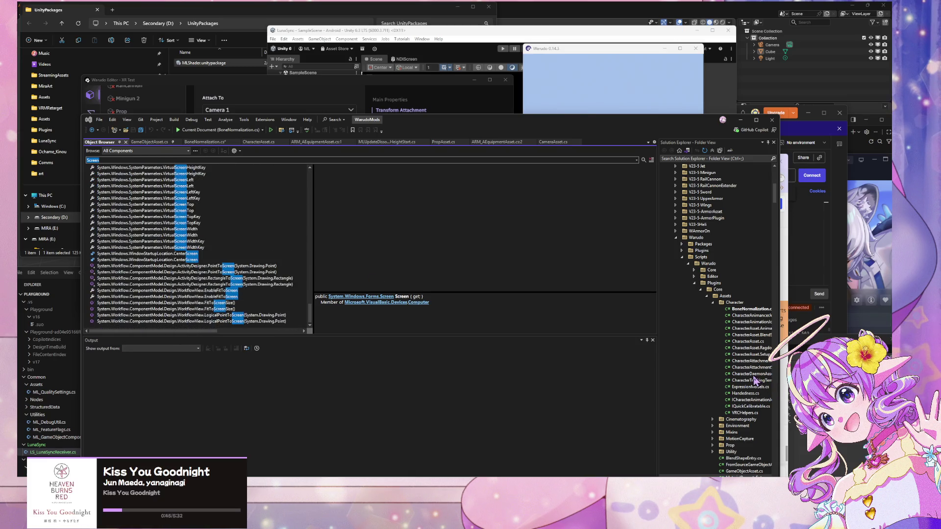
pyautogui.scroll(13, 752, 378)
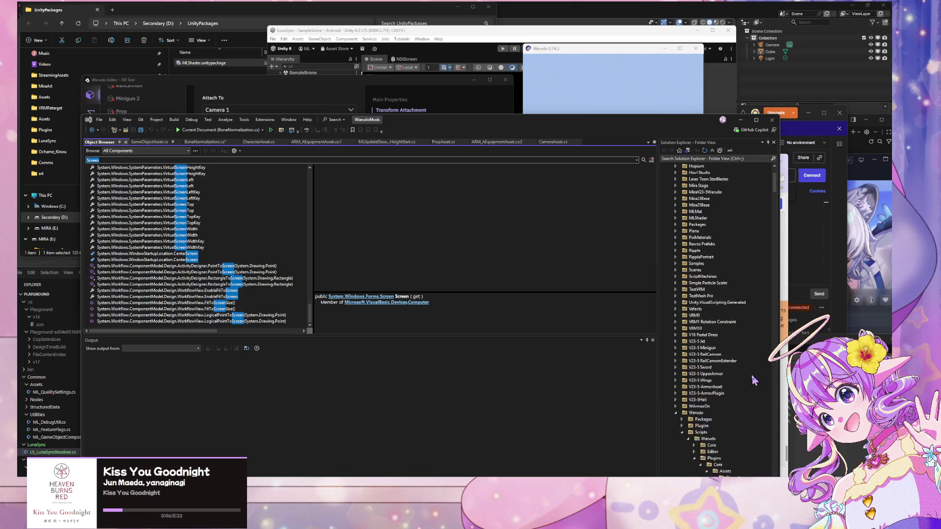
pyautogui.click(100, 121)
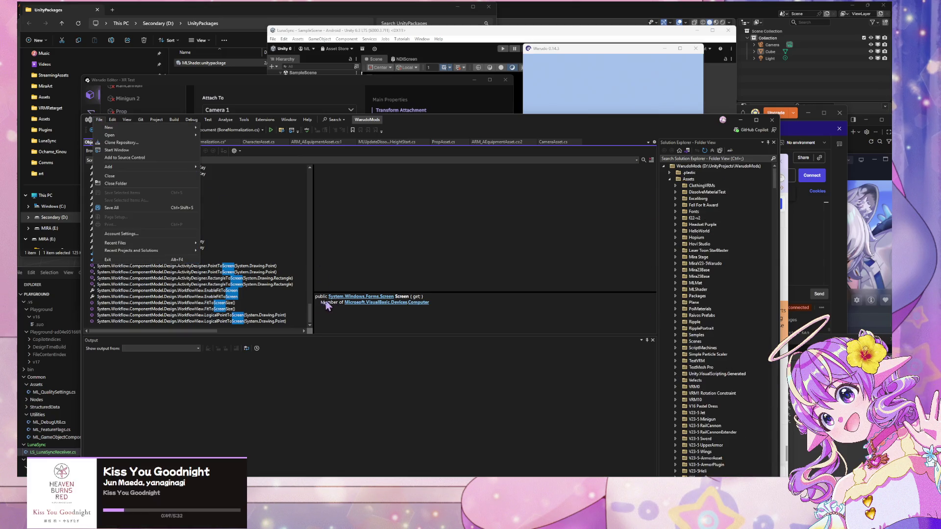
pyautogui.click(312, 308)
pyautogui.click(116, 160)
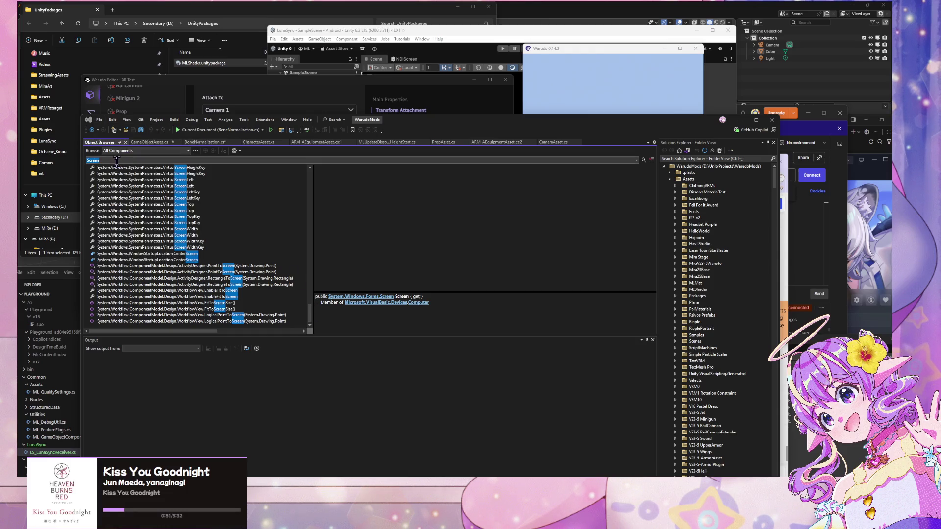
pyautogui.write('Warudo')
pyautogui.press('Return')
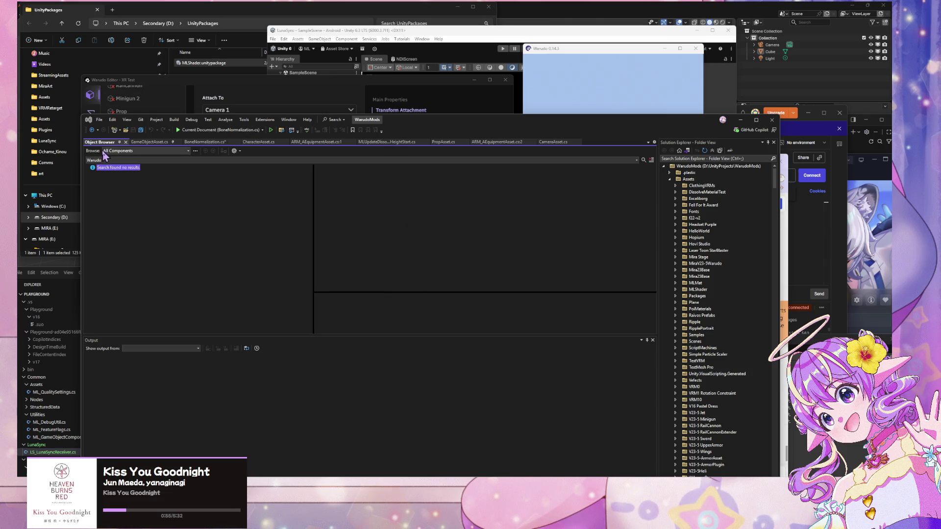
pyautogui.hotkey('alt', 'Tab')
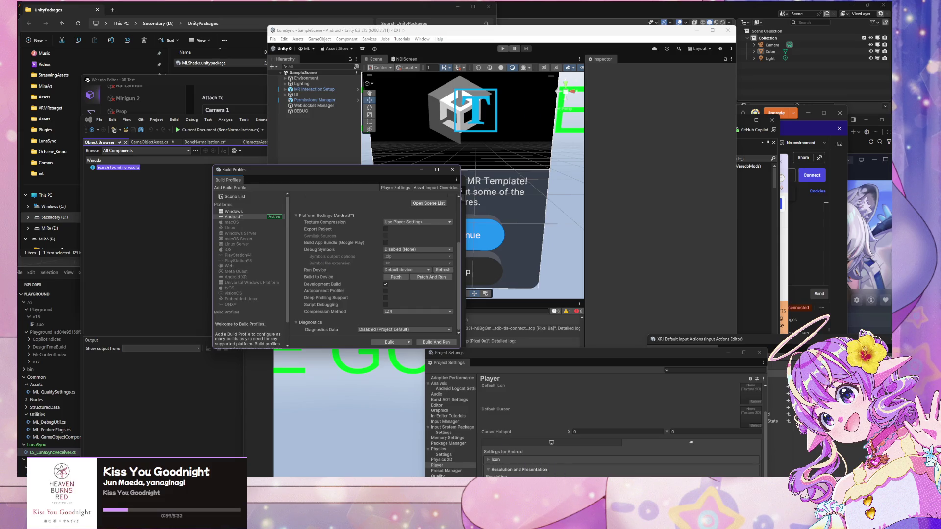
# Launch Unity Hub from the Start search and open the WarudoMods project (Unity 2021.3.18f1)
pyautogui.moveTo(478, 477)
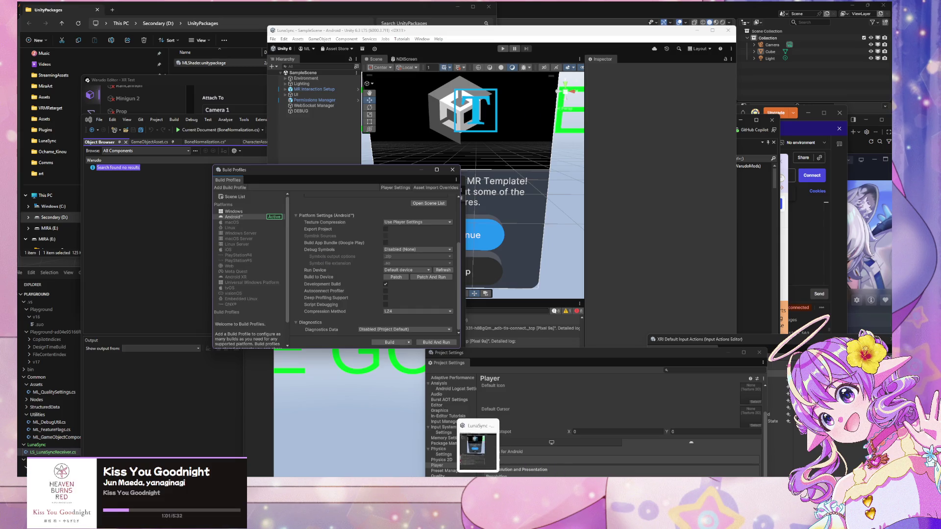
pyautogui.press('super')
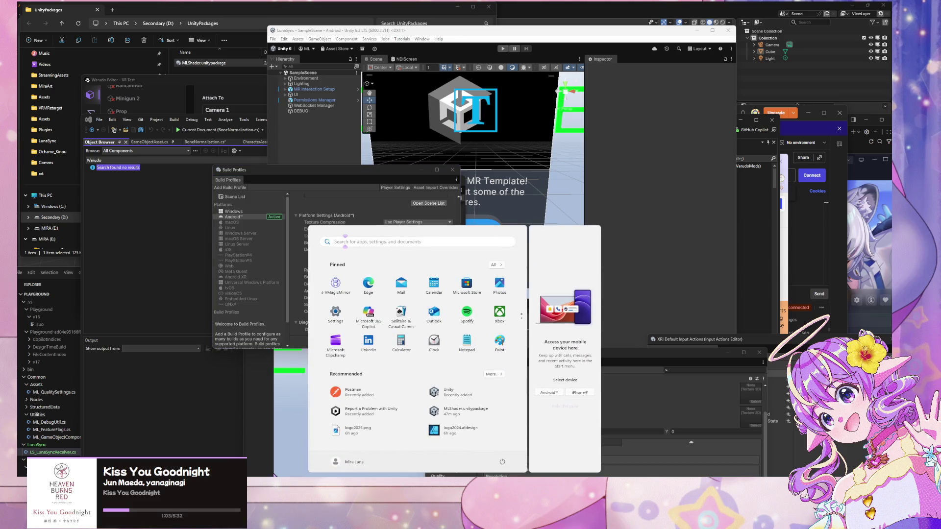
pyautogui.write('unity')
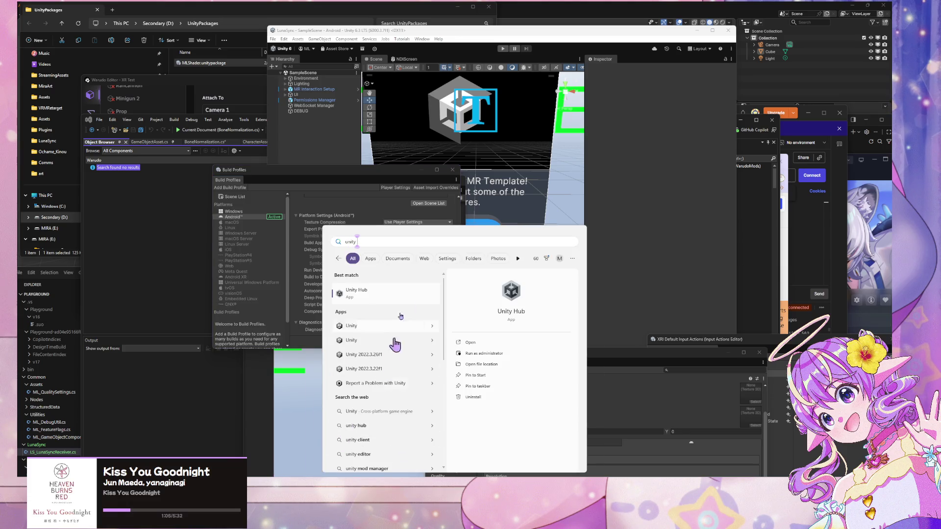
pyautogui.click(378, 292)
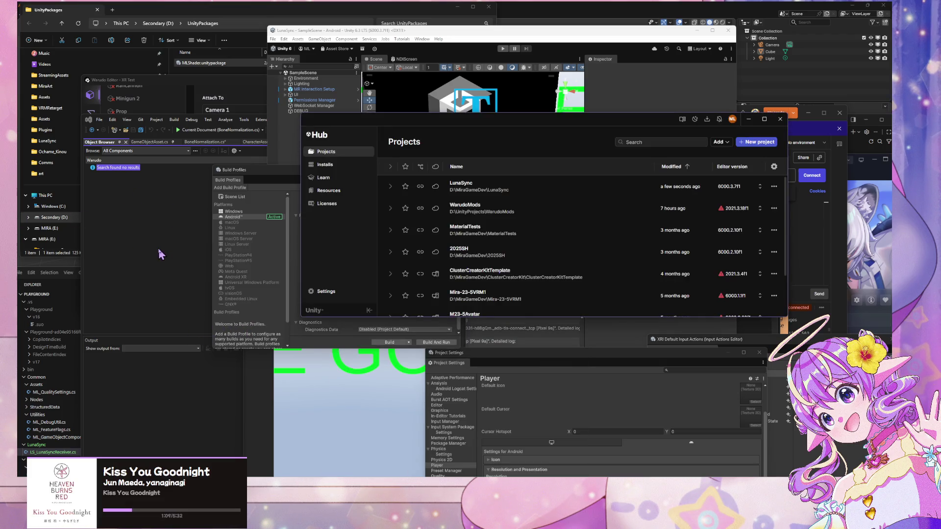
pyautogui.click(491, 212)
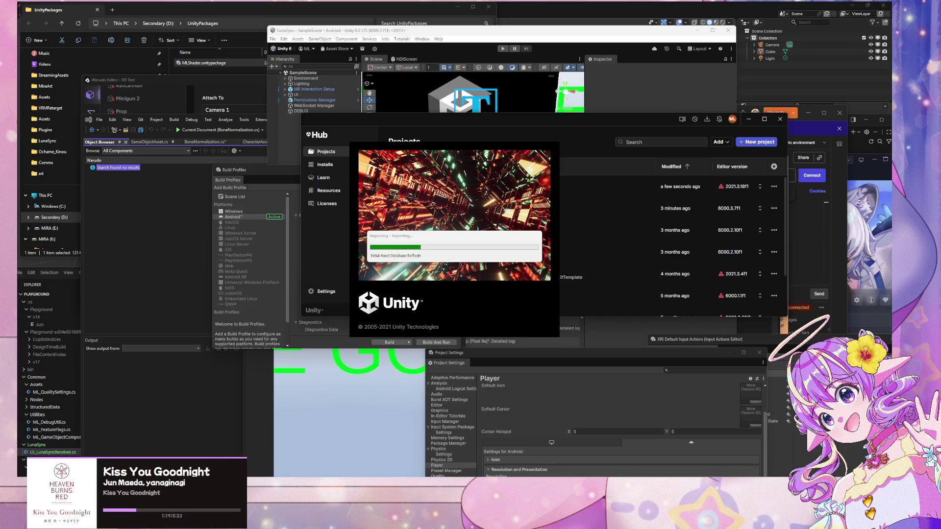
pyautogui.hotkey('alt', 'Tab')
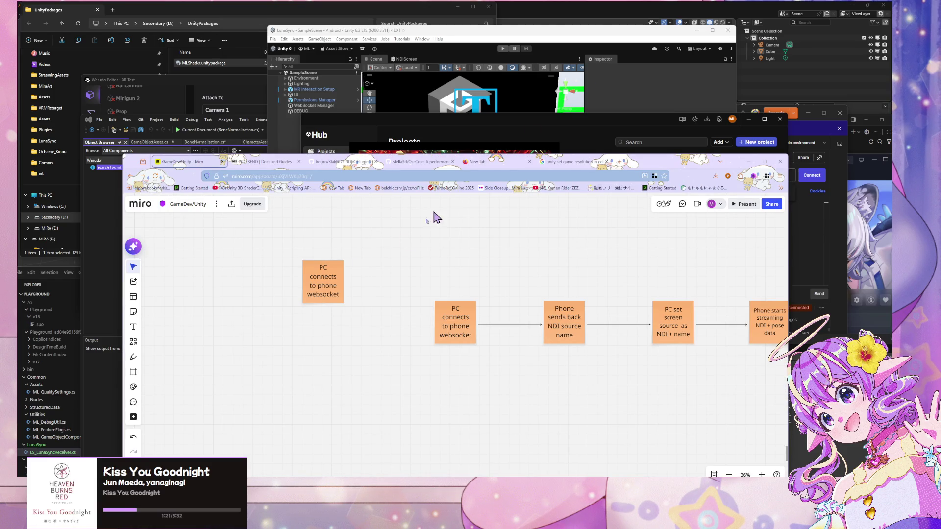
# Drag the Miro browser window to the lower right, uncovering the loading Unity editor
pyautogui.click(316, 278)
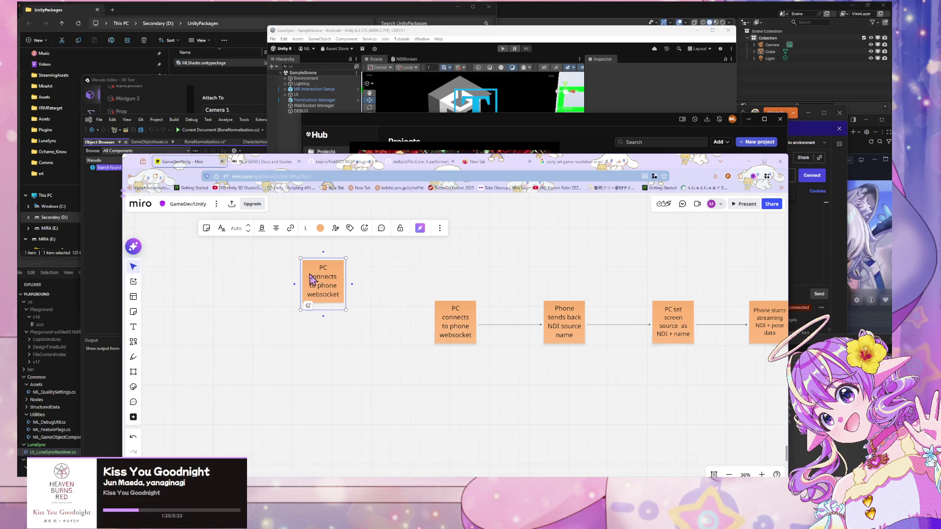
pyautogui.moveTo(663, 171)
pyautogui.mouseDown()
pyautogui.moveTo(491, 158)
pyautogui.moveTo(494, 99)
pyautogui.moveTo(89, 140)
pyautogui.moveTo(145, 142)
pyautogui.mouseUp()
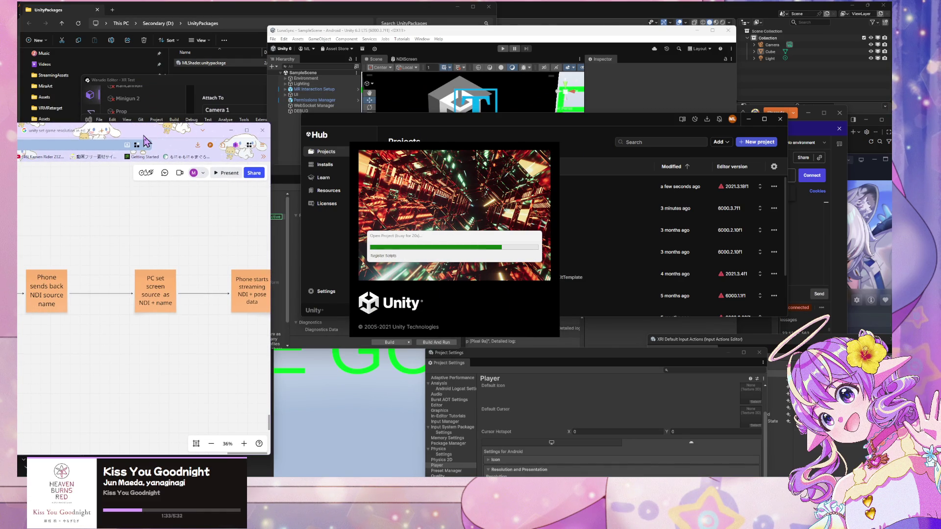
pyautogui.moveTo(145, 142)
pyautogui.mouseDown()
pyautogui.moveTo(568, 128)
pyautogui.moveTo(771, 269)
pyautogui.moveTo(782, 308)
pyautogui.moveTo(754, 304)
pyautogui.mouseUp()
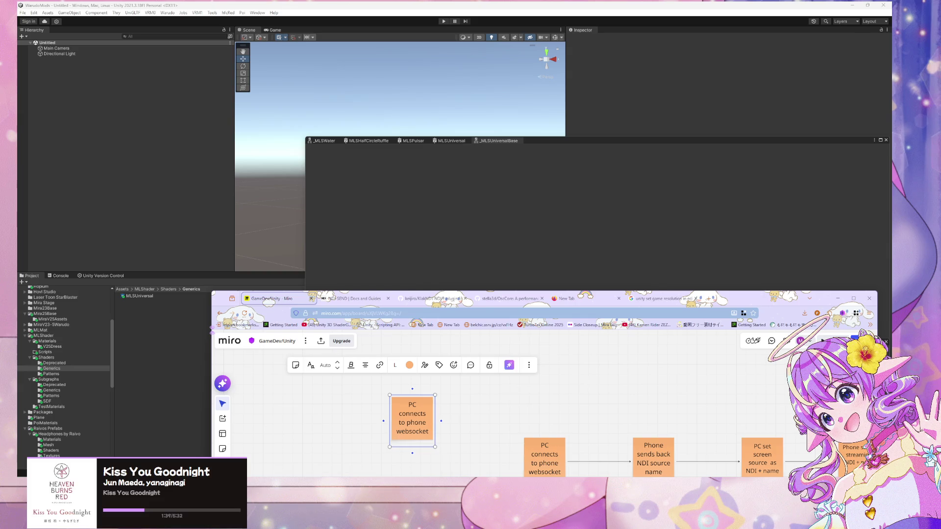
# Search 'ndi klak' in a new Firefox tab and open the keijiro/KlakNDI GitHub README
pyautogui.moveTo(357, 479)
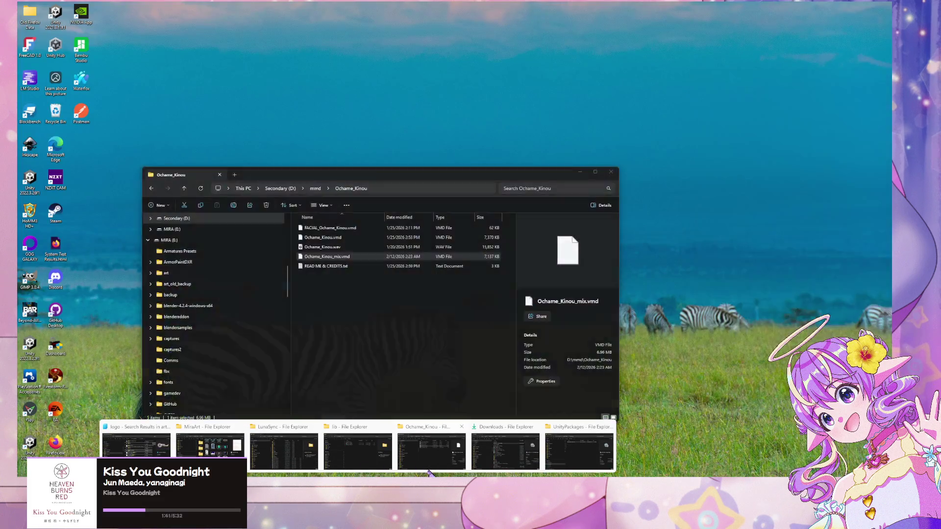
pyautogui.moveTo(419, 480)
pyautogui.click(707, 299)
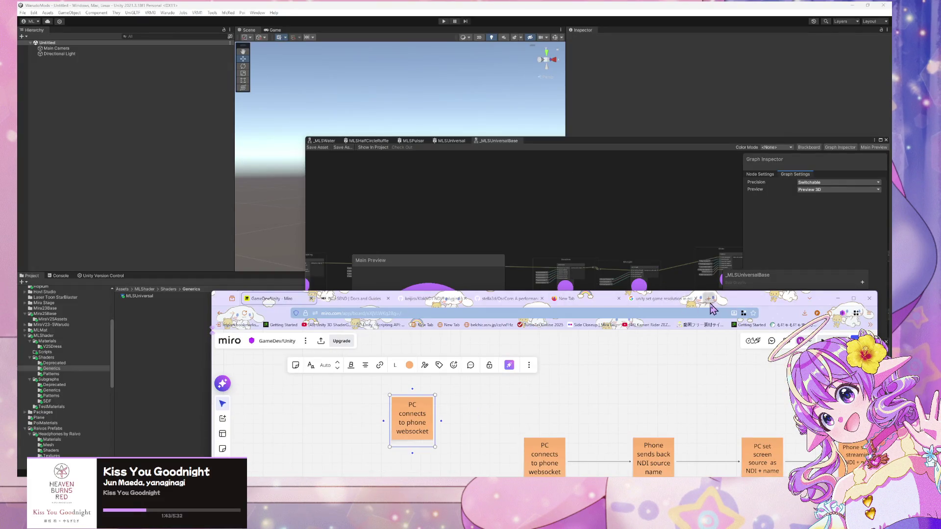
pyautogui.write('n')
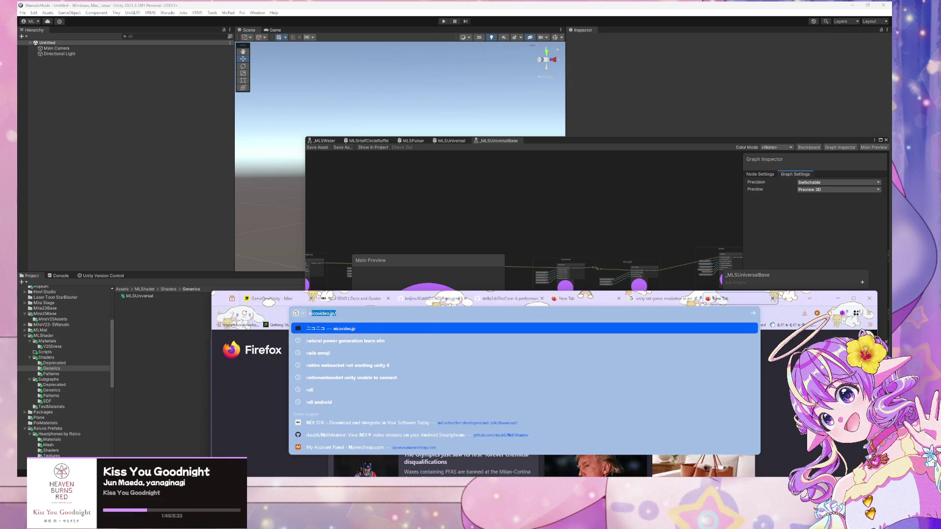
pyautogui.write('di k')
pyautogui.write('la')
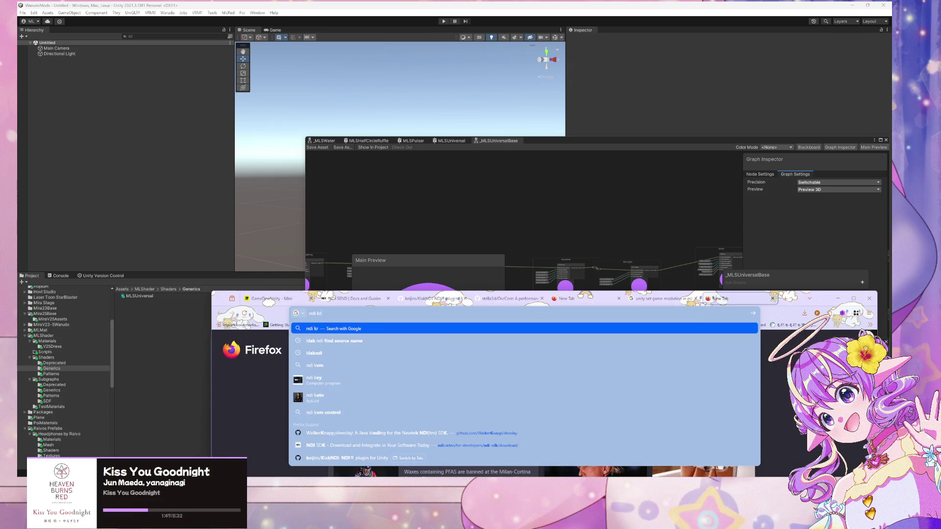
pyautogui.write('k')
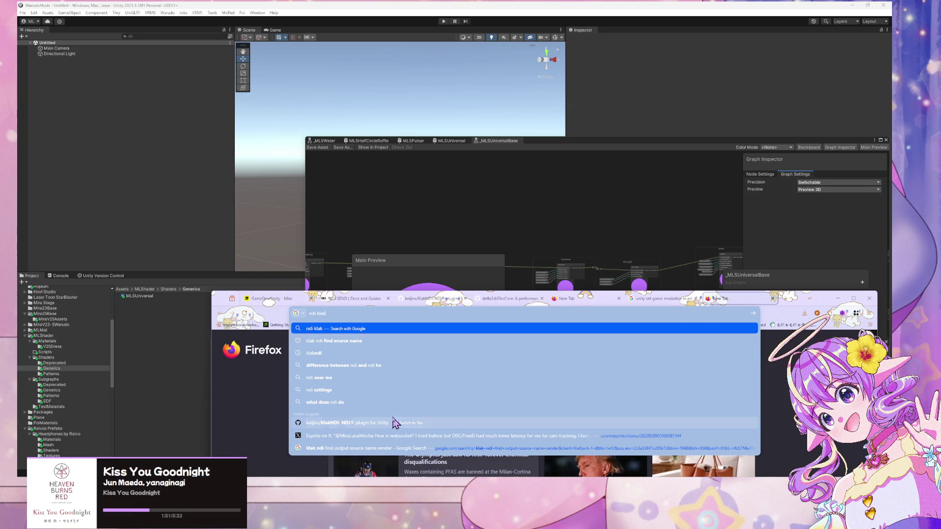
pyautogui.click(377, 423)
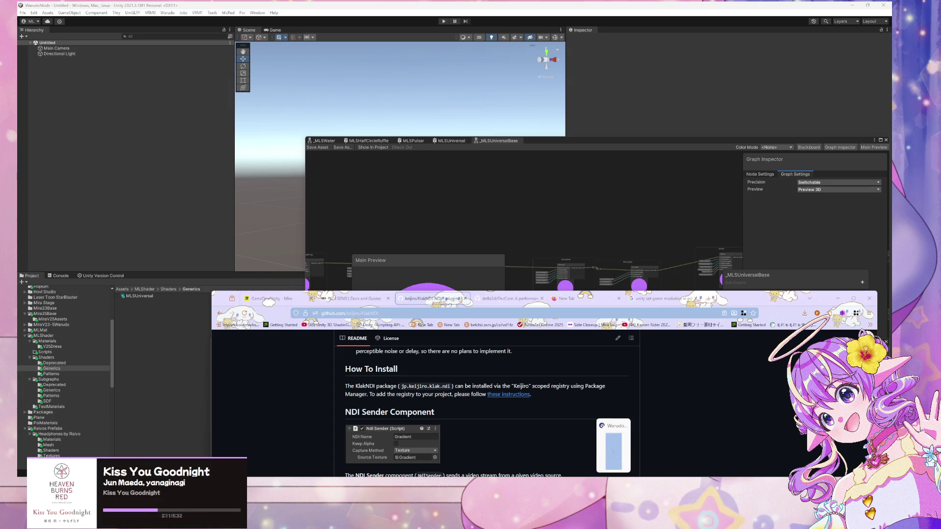
pyautogui.click(614, 446)
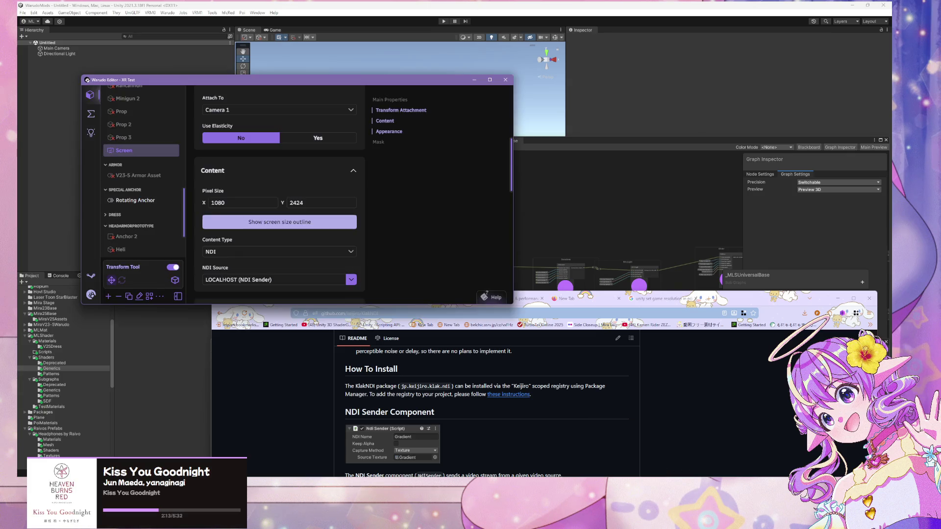
# Bring up the Warudo game window beside the editor
pyautogui.click(619, 453)
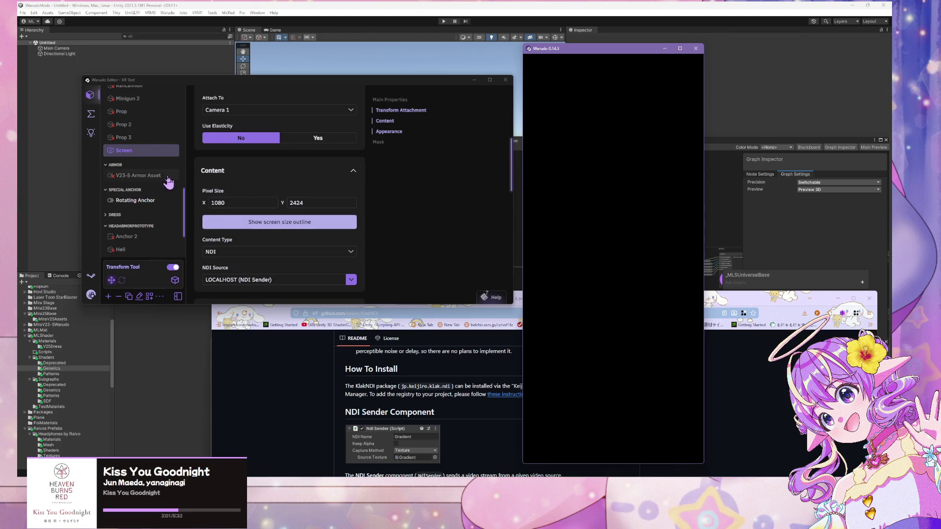
# Set the Screen asset's Enabled option to No, leaving Z 50 position and 1.62 scale
pyautogui.scroll(4, 300, 145)
pyautogui.click(245, 140)
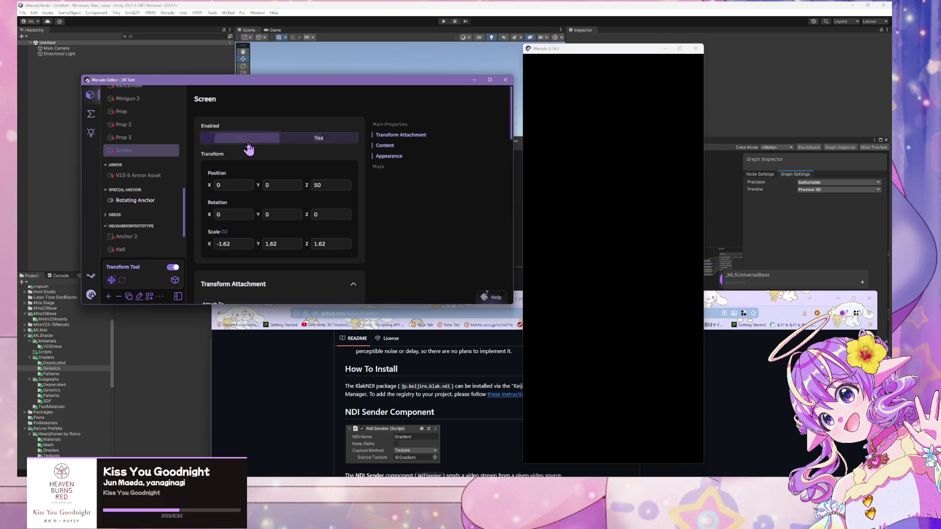
pyautogui.moveTo(584, 527)
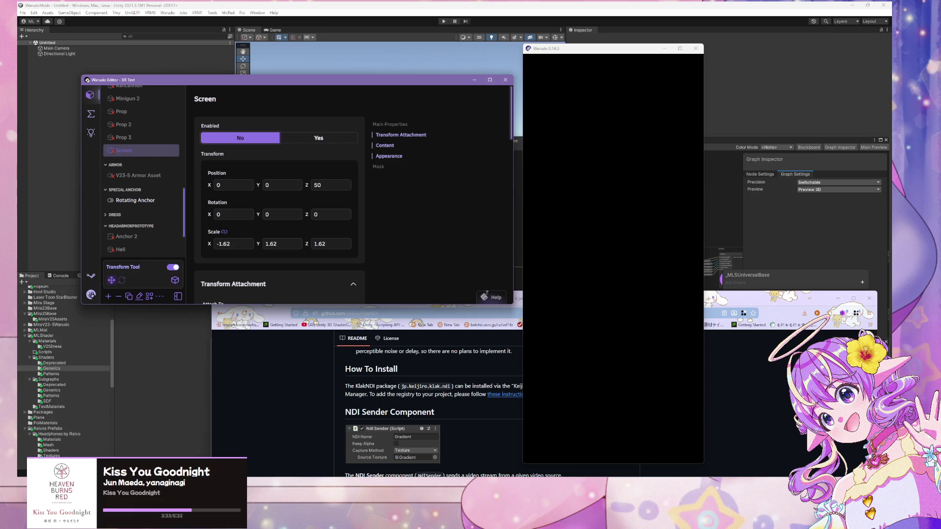
pyautogui.click(316, 384)
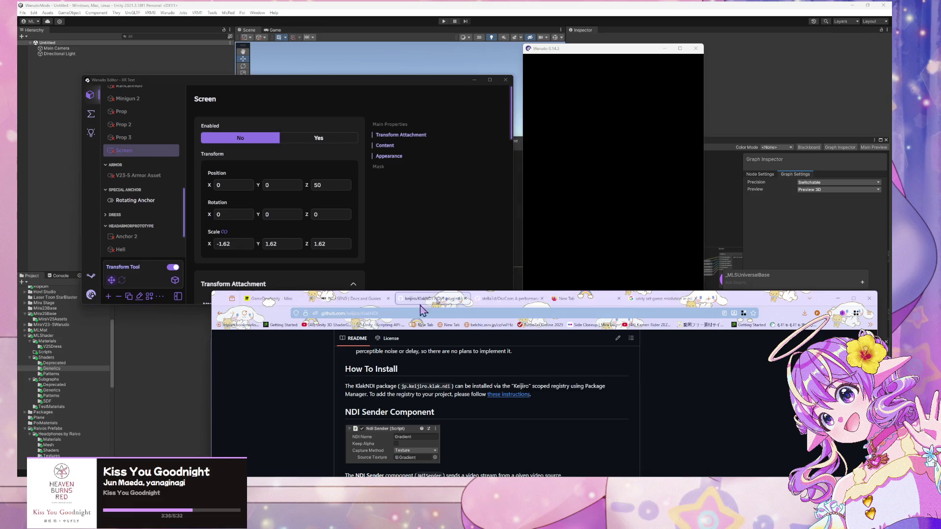
# Activate the Warudo 0.14.3 game window so it finishes loading and renders the avatar again
pyautogui.moveTo(750, 306)
pyautogui.mouseDown()
pyautogui.moveTo(587, 109)
pyautogui.moveTo(657, 111)
pyautogui.mouseUp()
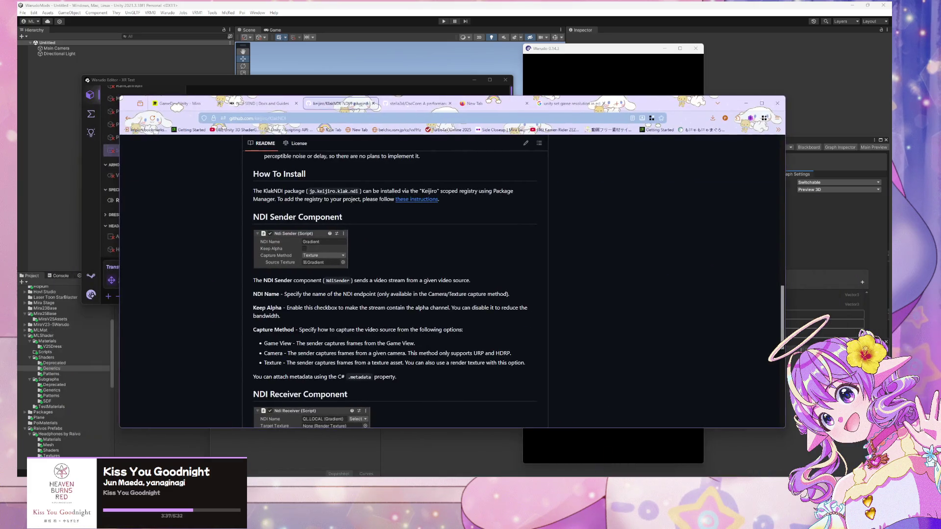
pyautogui.hotkey('alt', 'Tab')
pyautogui.hotkey('ctrl', 'shift', 'Escape')
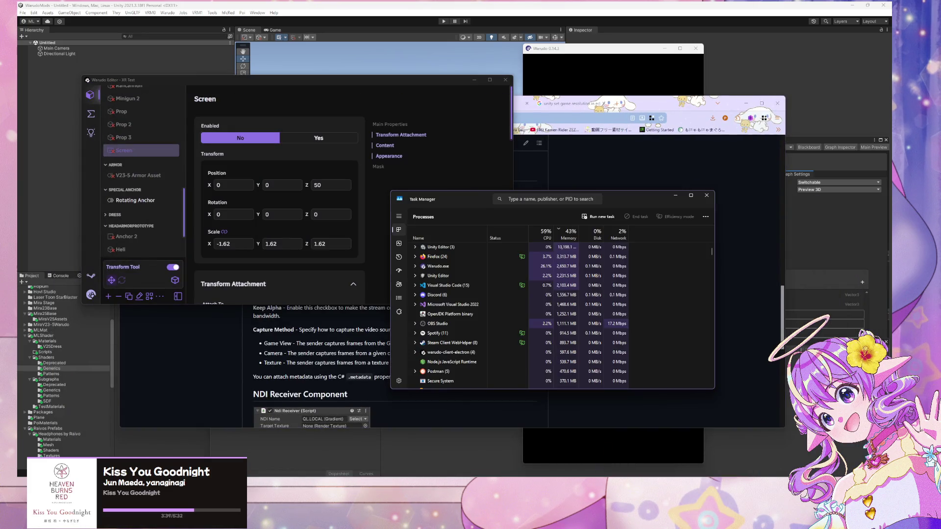
pyautogui.hotkey('alt', 'Tab')
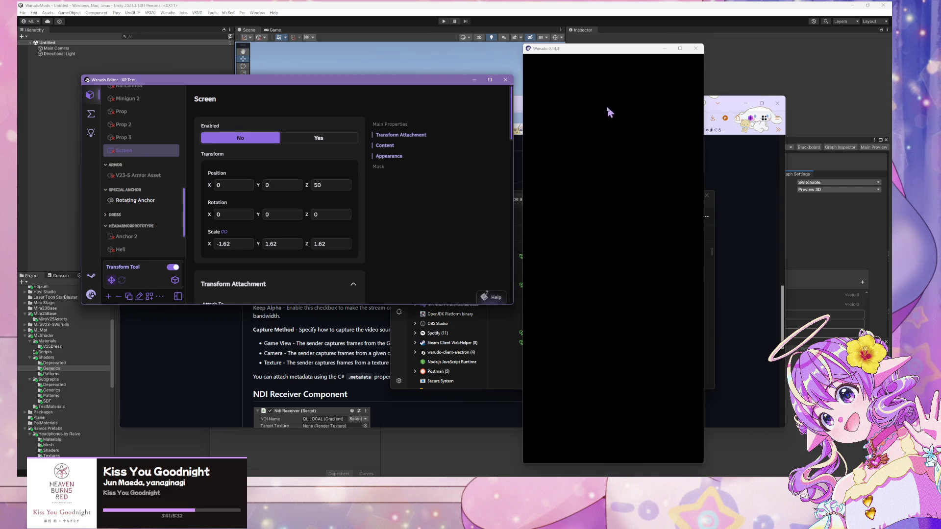
pyautogui.click(609, 112)
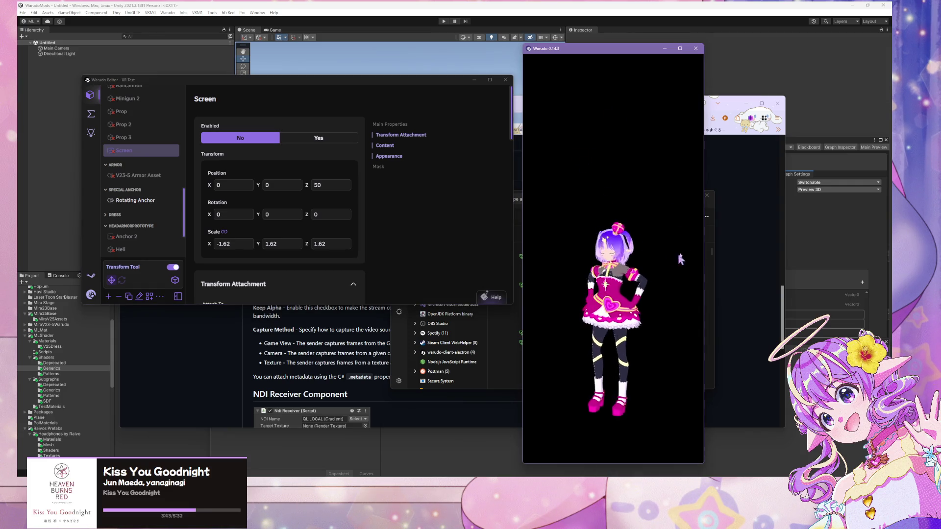
pyautogui.scroll(3, 637, 230)
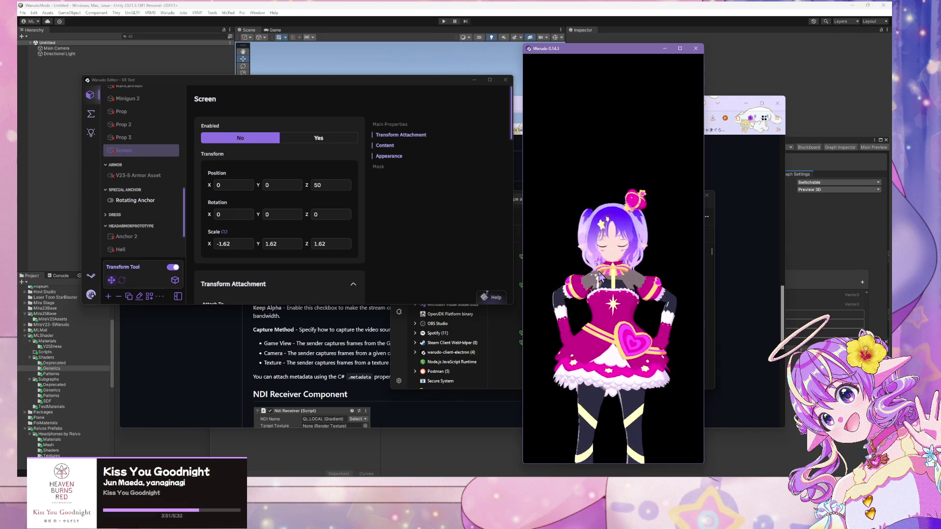
pyautogui.moveTo(493, 500)
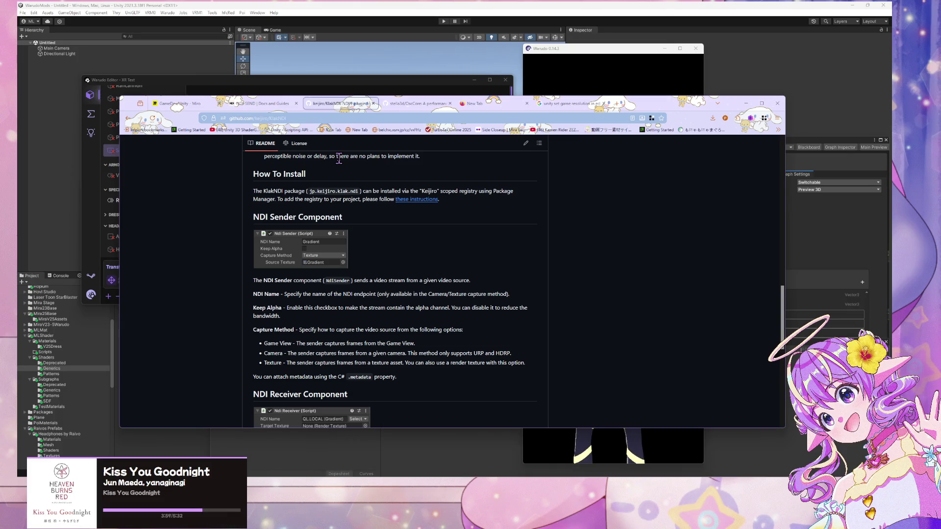
# Google 'get device ip from ndi' in Firefox and move the browser aside
pyautogui.click(397, 118)
pyautogui.write('get')
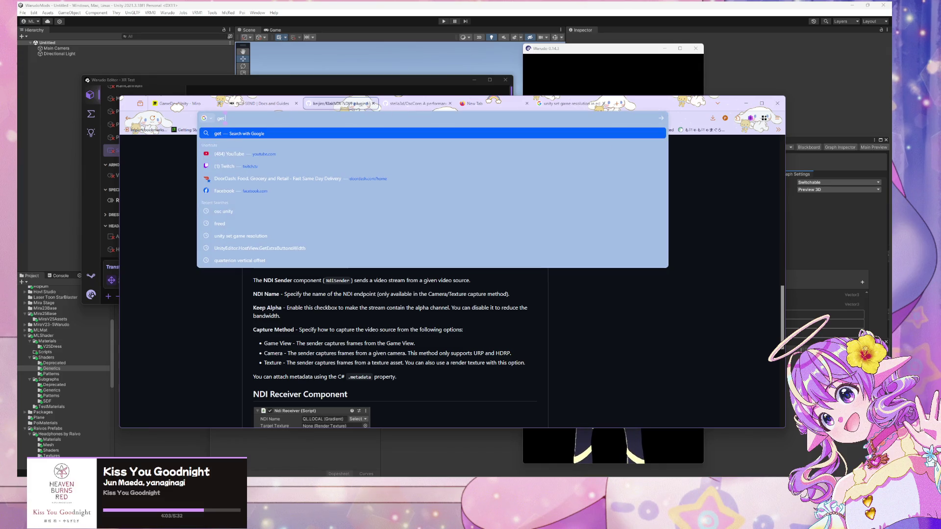
pyautogui.write(' device ')
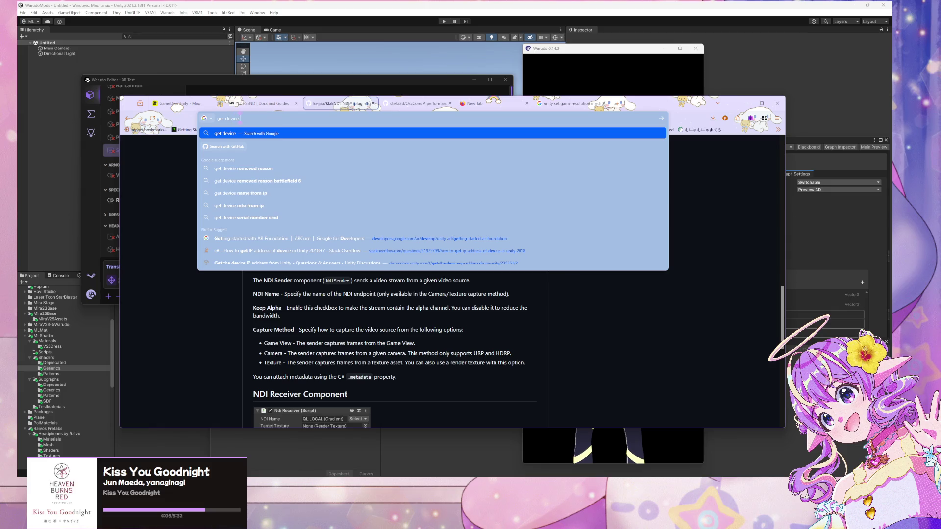
pyautogui.write('ip ')
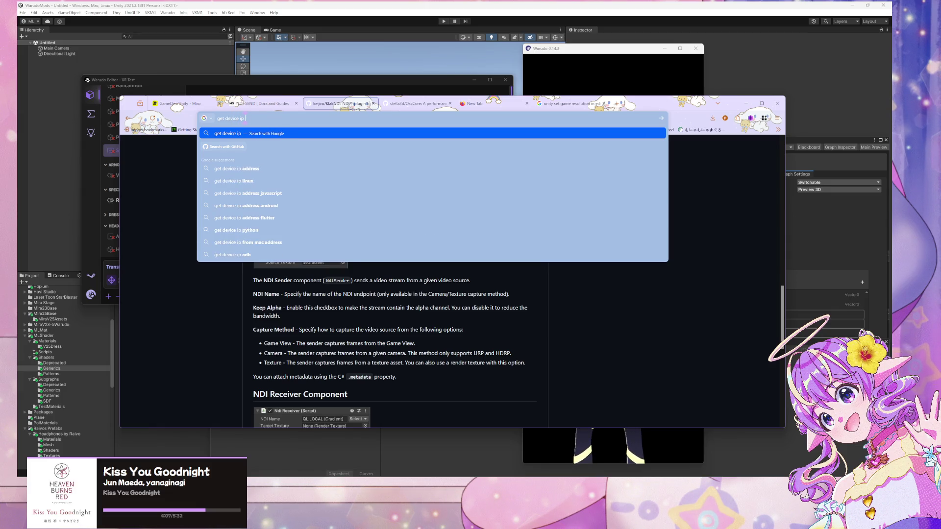
pyautogui.write('from ndi')
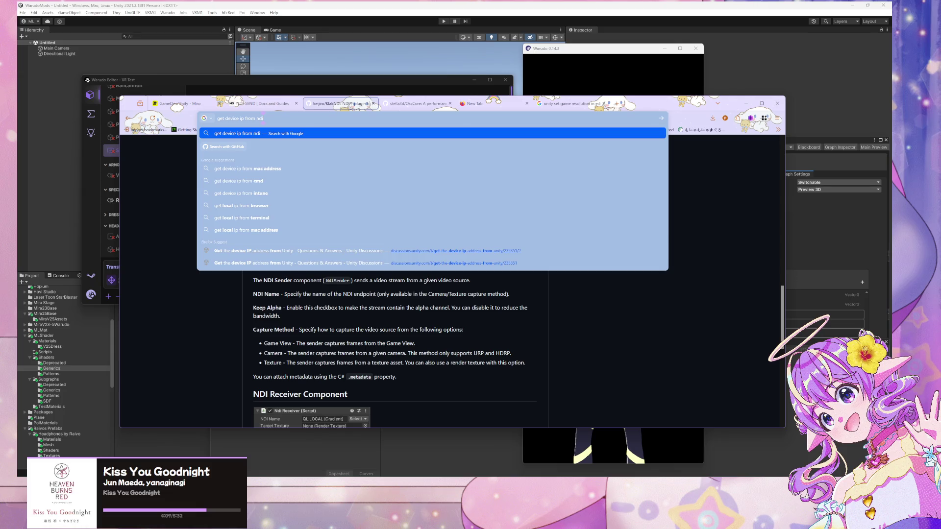
pyautogui.press('Return')
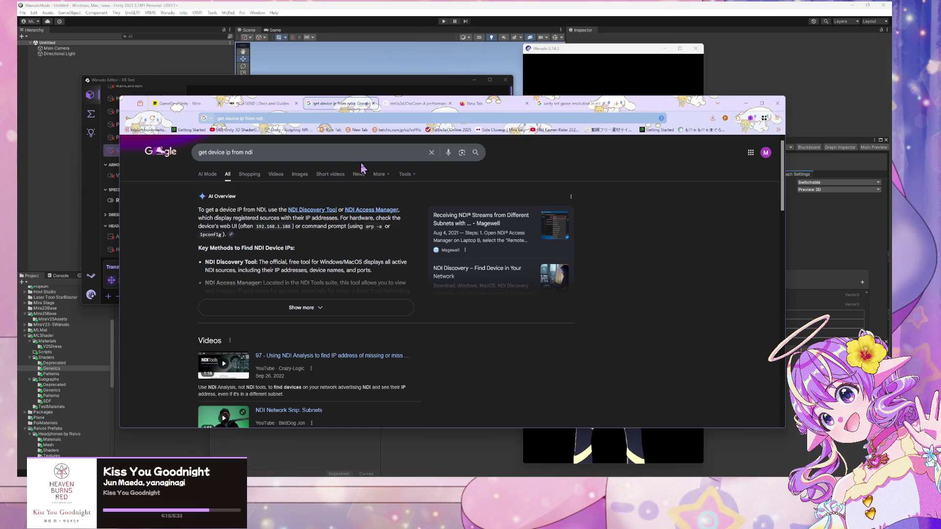
pyautogui.moveTo(680, 103)
pyautogui.mouseDown()
pyautogui.moveTo(562, 114)
pyautogui.moveTo(505, 174)
pyautogui.moveTo(747, 136)
pyautogui.moveTo(770, 268)
pyautogui.moveTo(773, 168)
pyautogui.mouseUp()
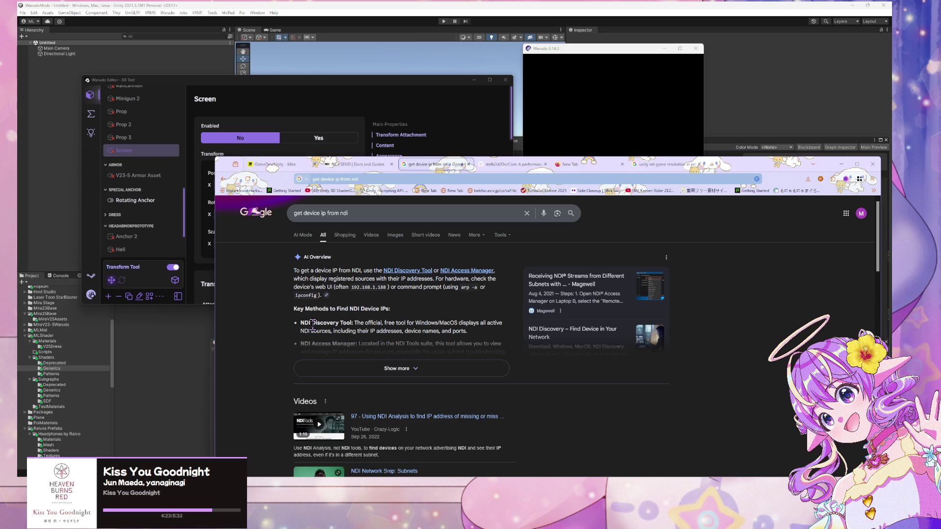
pyautogui.click(512, 164)
# Submit a new Google search for 'ndiklak' from the Firefox address bar
pyautogui.scroll(-5, 422, 305)
pyautogui.scroll(-1, 422, 302)
pyautogui.scroll(1, 422, 302)
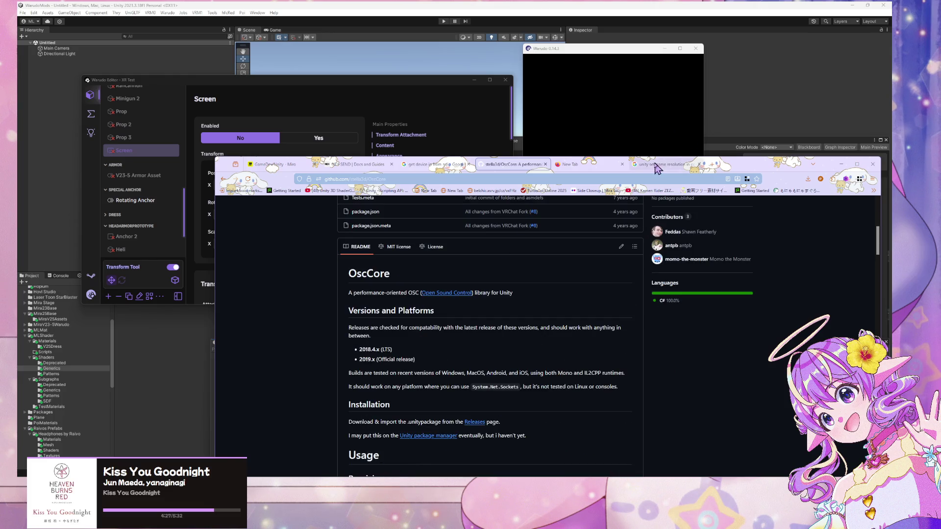
pyautogui.click(443, 165)
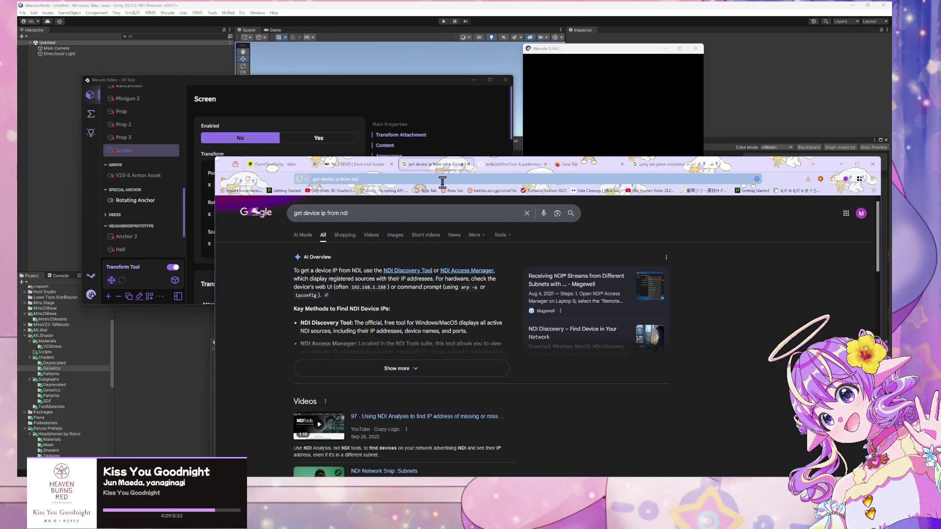
pyautogui.click(443, 182)
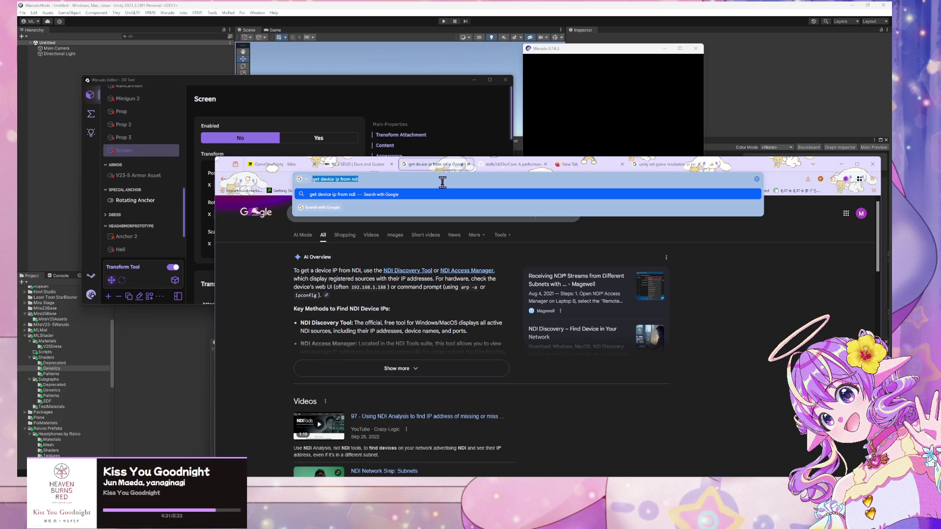
pyautogui.press('BackSpace')
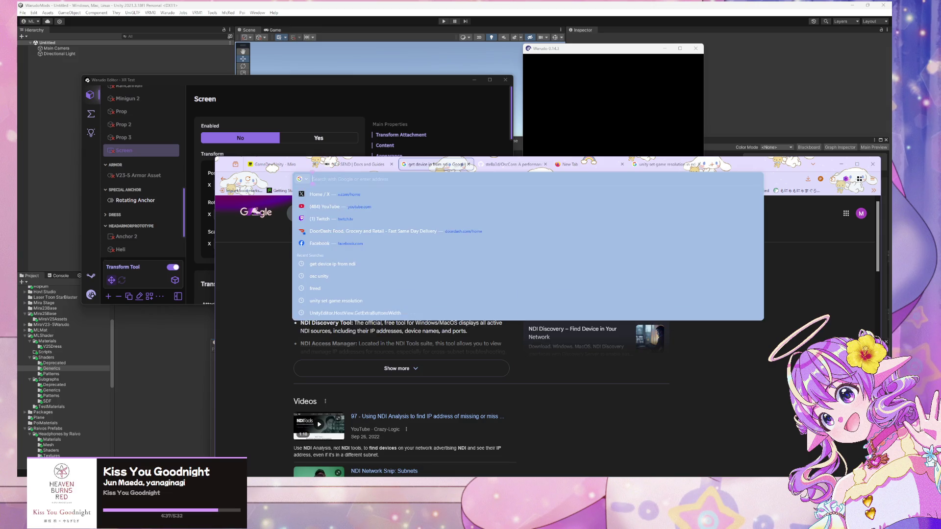
pyautogui.write('n')
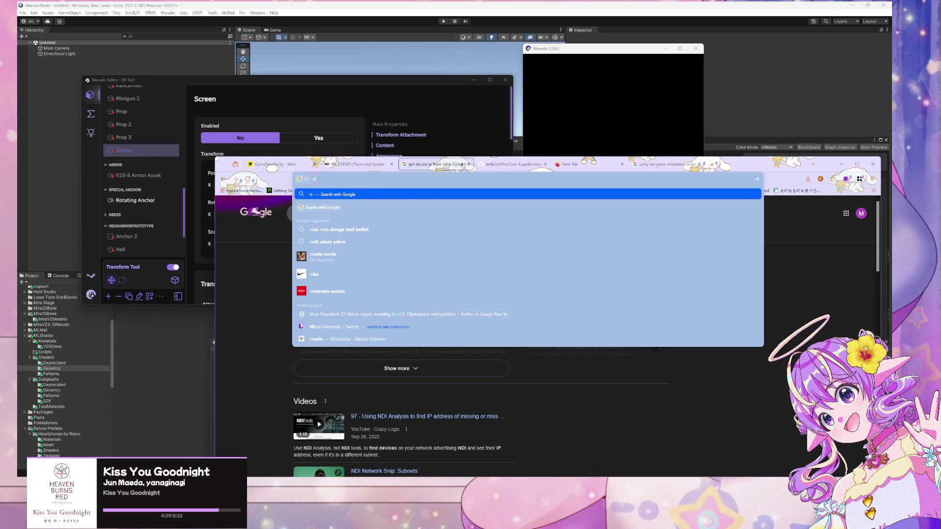
pyautogui.write('diklak')
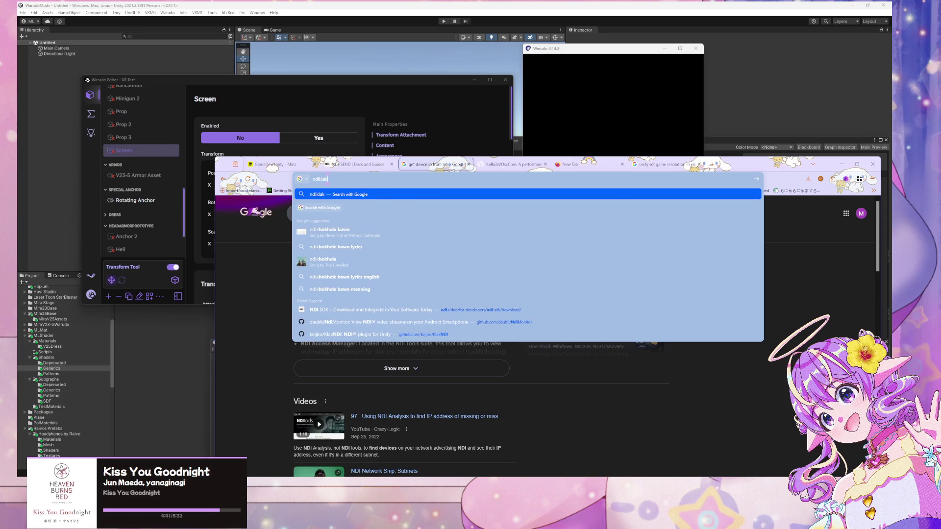
pyautogui.press('Return')
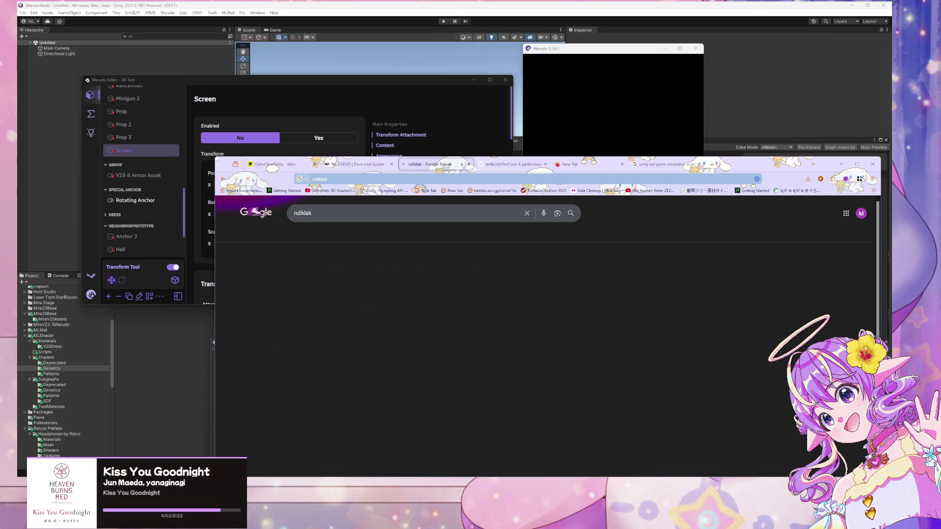
# Open the KlakNDI GitHub repository and browse Assets > Scripts to SourceSelector.cs
pyautogui.click(371, 289)
pyautogui.scroll(-3, 379, 289)
pyautogui.scroll(3, 377, 293)
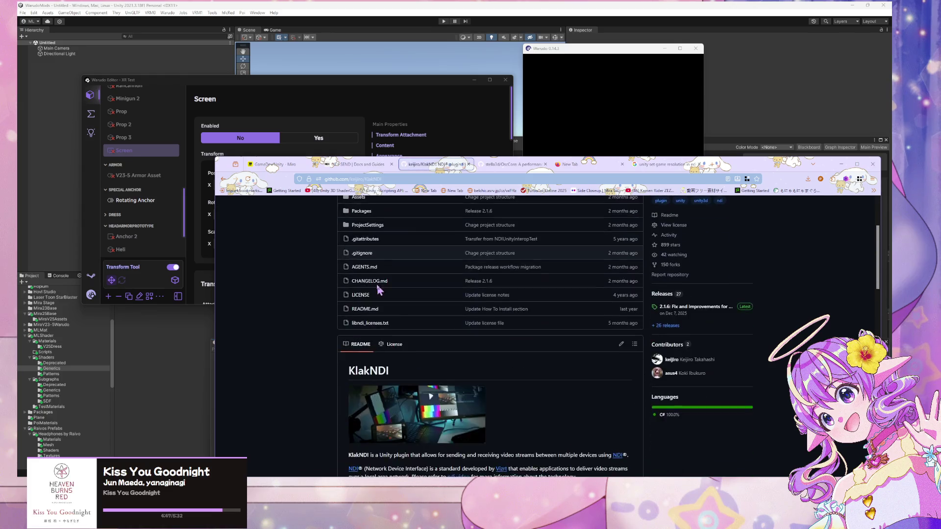
pyautogui.click(360, 302)
pyautogui.scroll(-1, 250, 294)
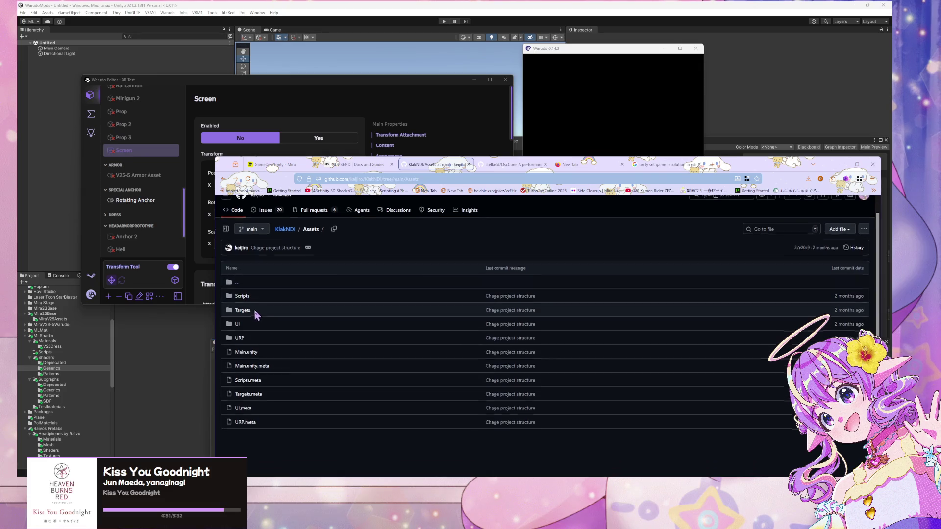
pyautogui.click(247, 380)
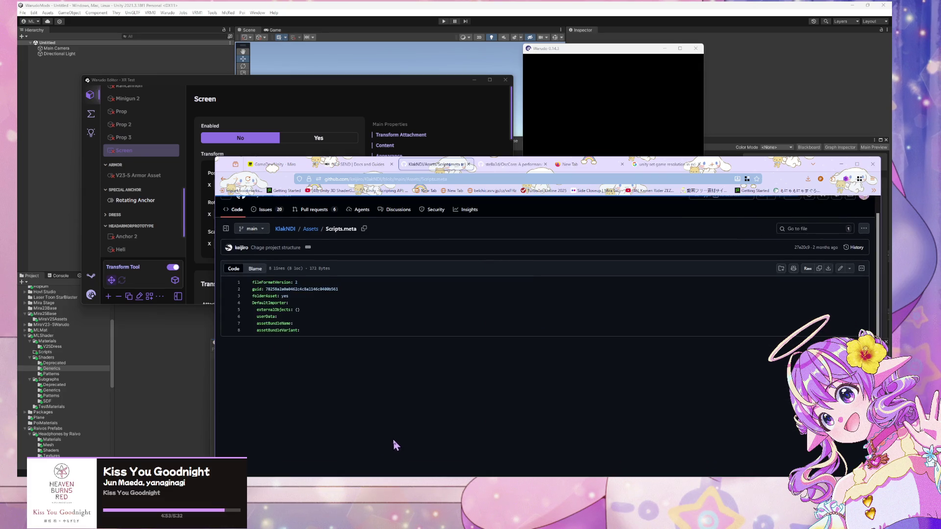
pyautogui.click(223, 180)
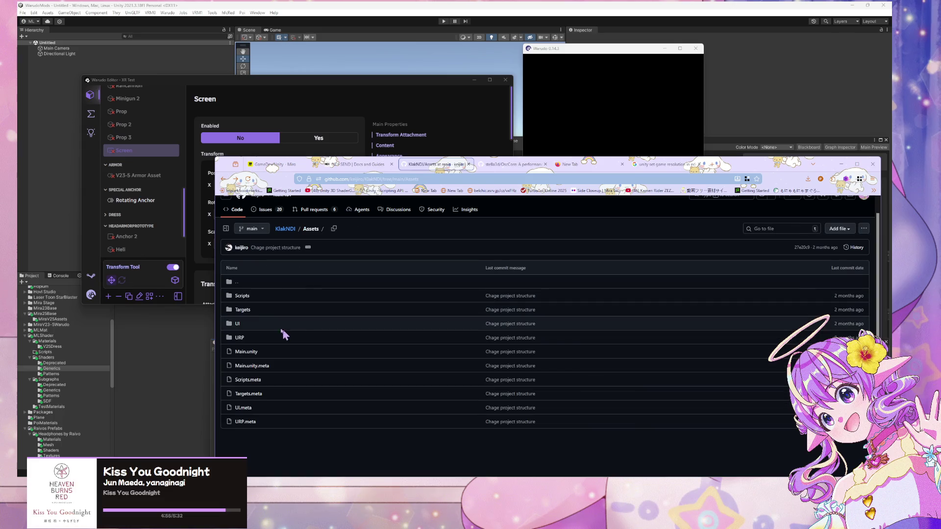
pyautogui.click(239, 296)
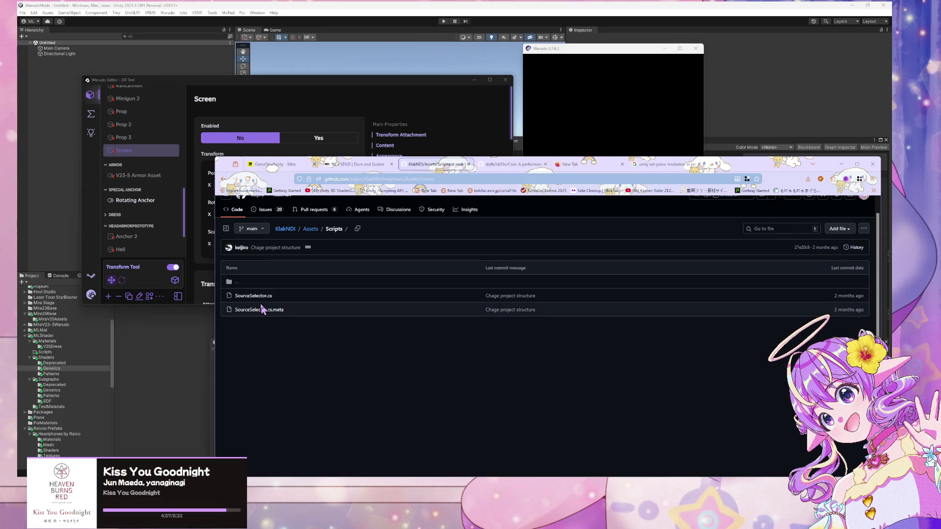
pyautogui.click(249, 297)
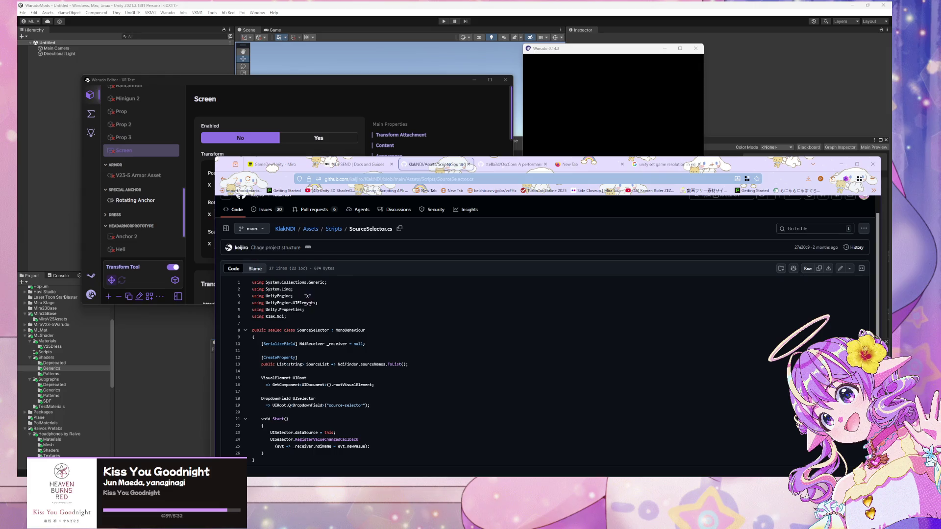
# Look up where NdiReceiver, declared on line 10 of SourceSelector.cs, is defined
pyautogui.moveTo(388, 347); pyautogui.dragTo(294, 345)
pyautogui.click(329, 390)
pyautogui.click(315, 344)
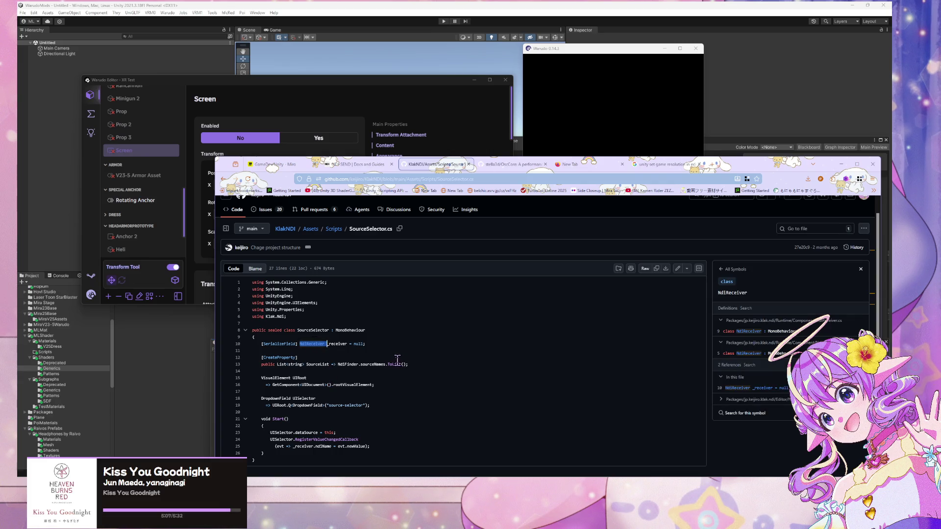
pyautogui.press('/')
# Search the KlakNDI repository code for 'NdiReceiver', then minimize Firefox to reveal Warudo
pyautogui.write('NdiReceiver')
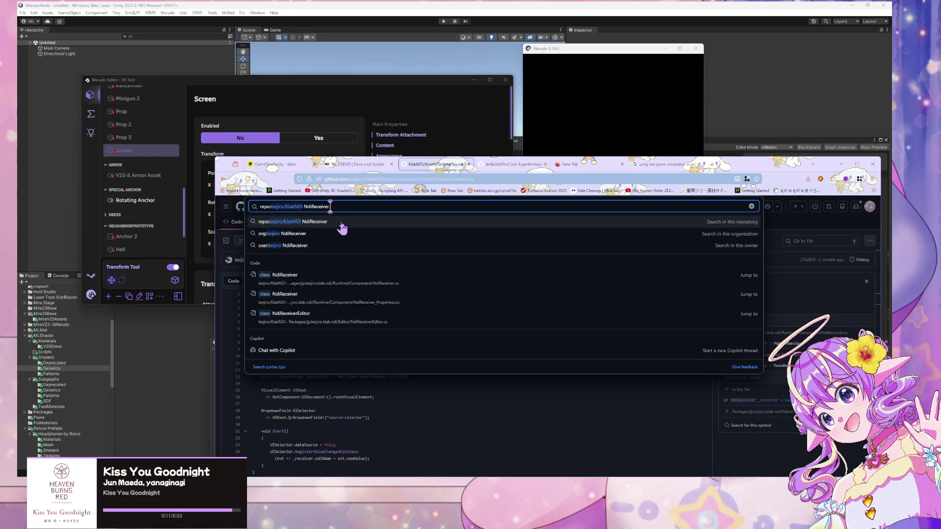
pyautogui.press('Return')
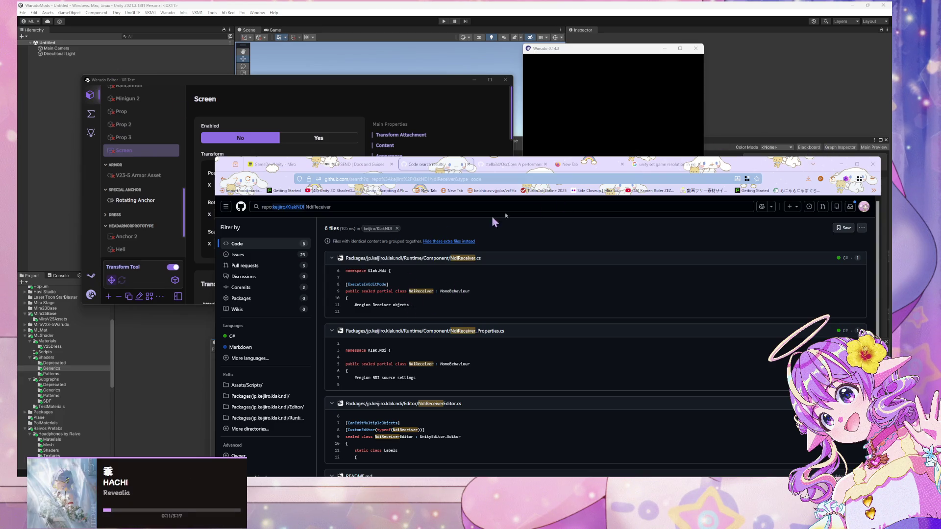
pyautogui.click(841, 164)
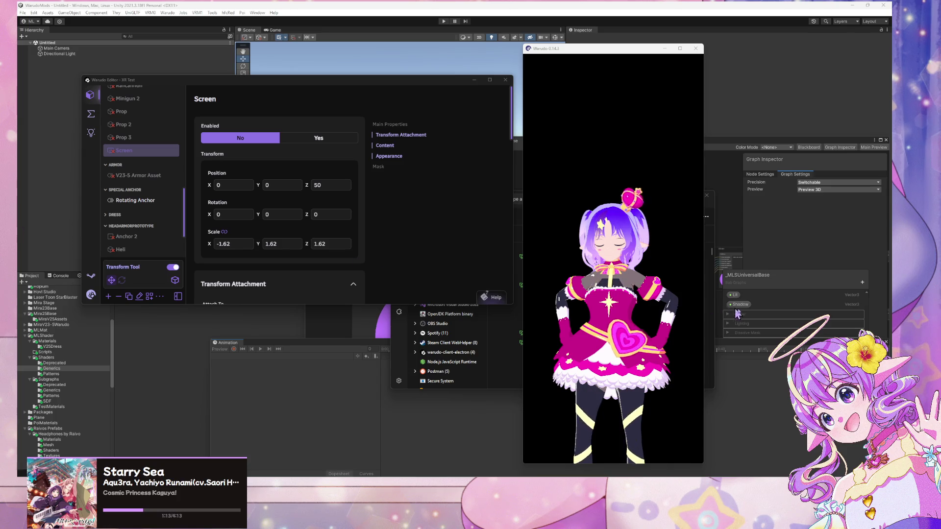
# Orbit the Warudo preview camera around the avatar, then return to the Warudo editor
pyautogui.click(625, 298)
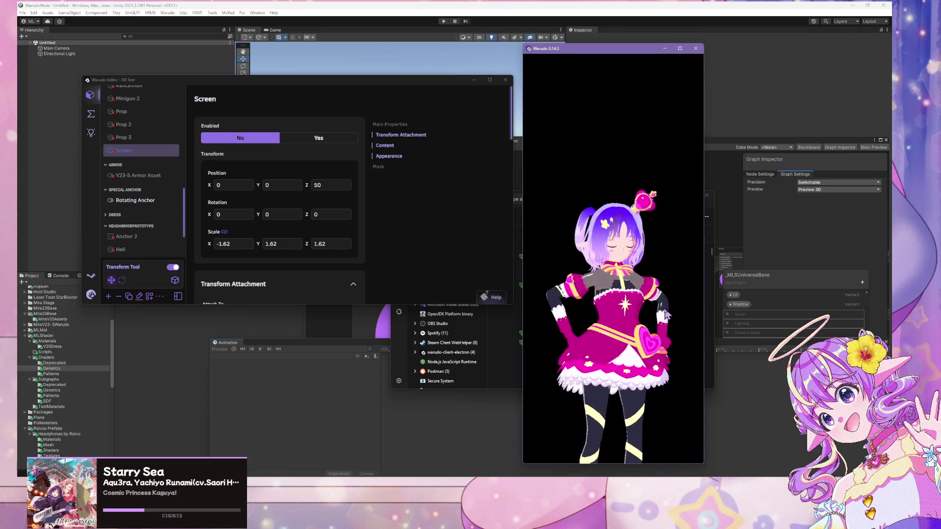
pyautogui.moveTo(600, 314)
pyautogui.mouseDown()
pyautogui.moveTo(765, 286)
pyautogui.moveTo(614, 261)
pyautogui.mouseUp()
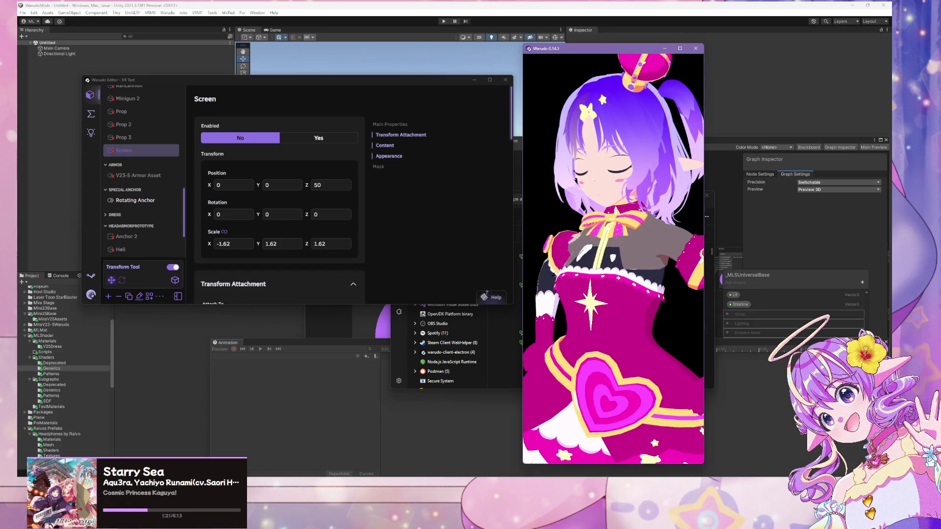
pyautogui.click(221, 301)
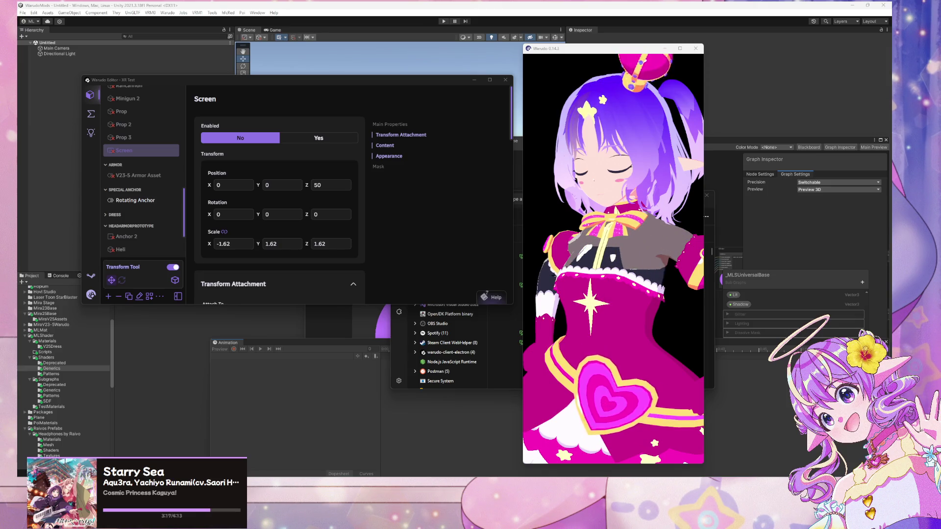
pyautogui.click(424, 211)
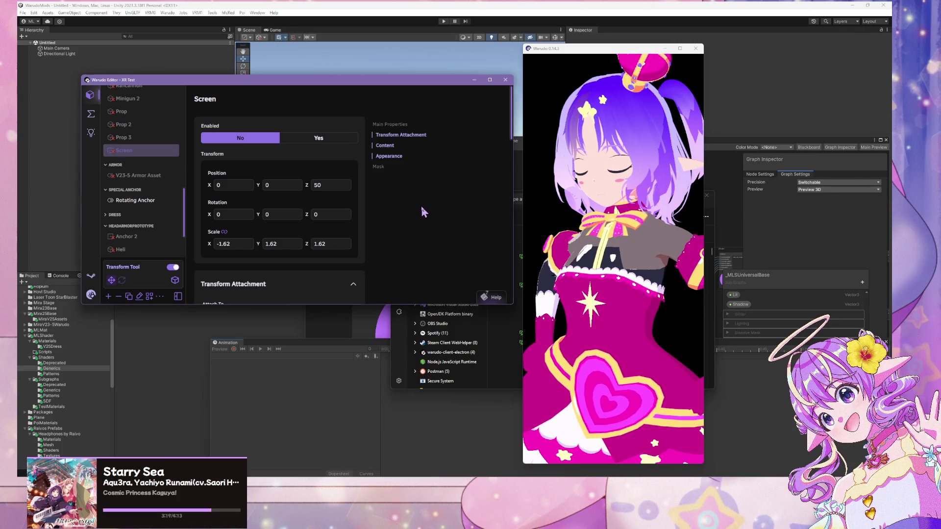
# Bring Unity's MLSUniversalBase Shader Graph in front of the Warudo windows
pyautogui.click(638, 278)
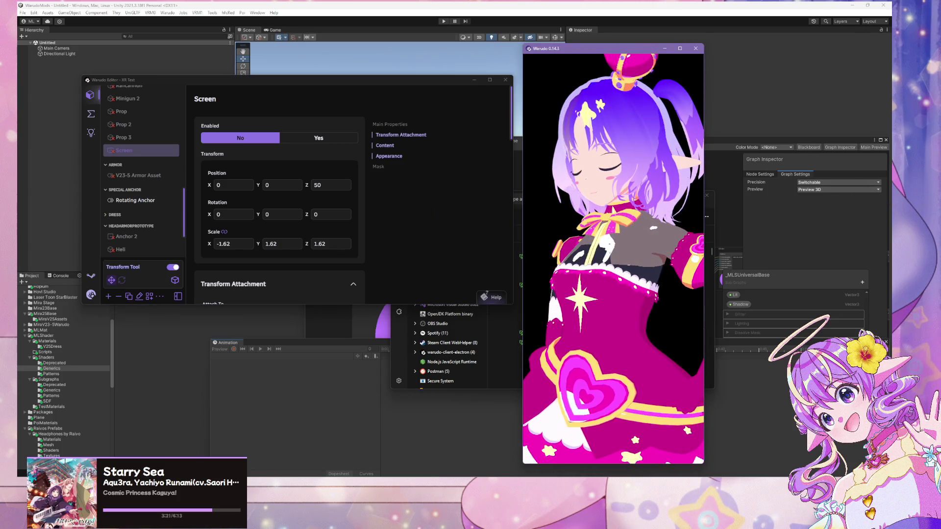
pyautogui.moveTo(493, 524)
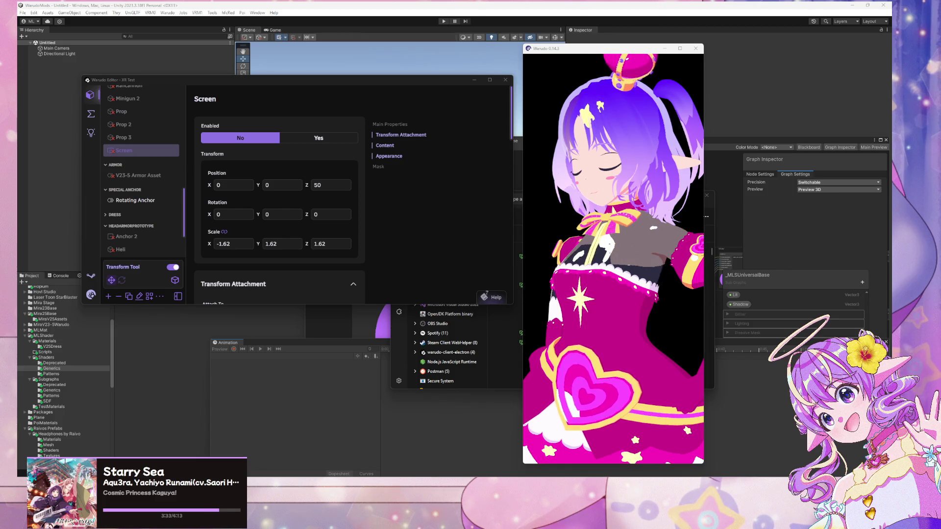
pyautogui.click(78, 163)
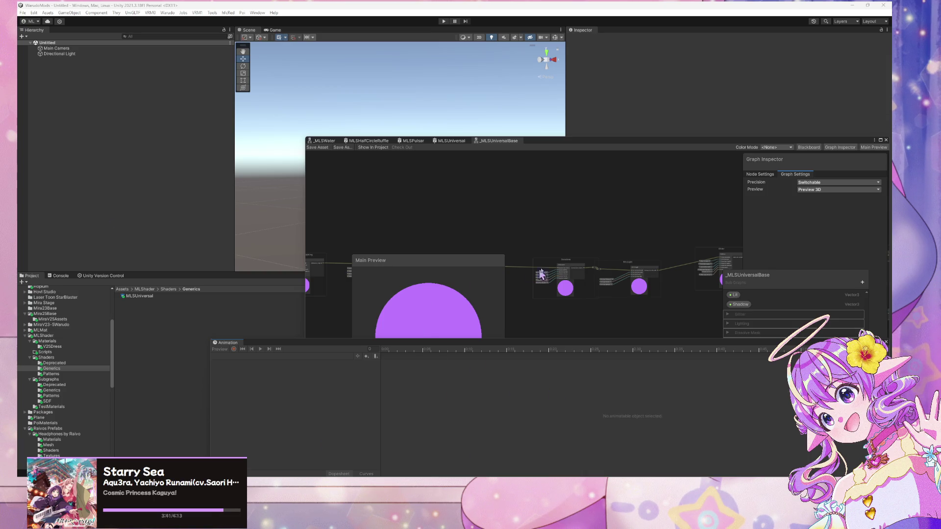
# Bring the Warudo editor showing the Screen asset back in front of Unity
pyautogui.click(613, 446)
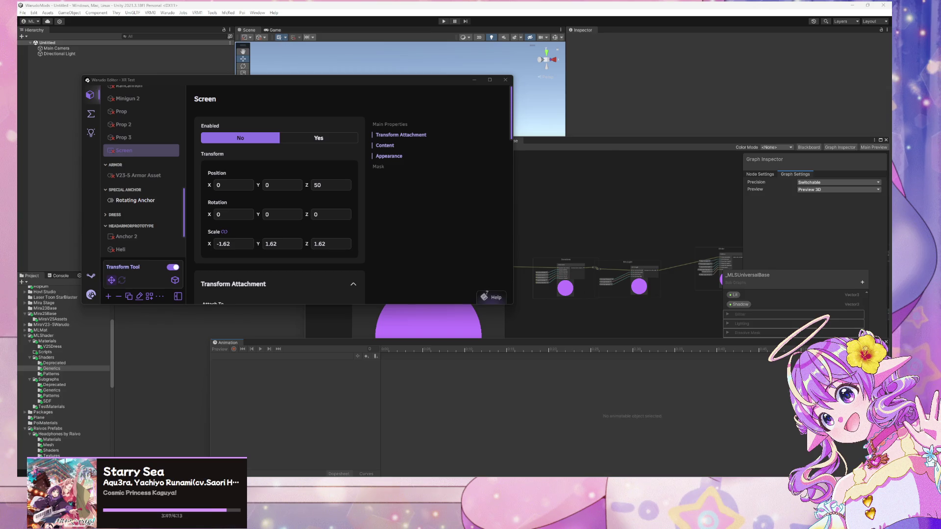
# Switch to the Firefox window with the Miro NDI/websocket flowchart board
pyautogui.moveTo(553, 478)
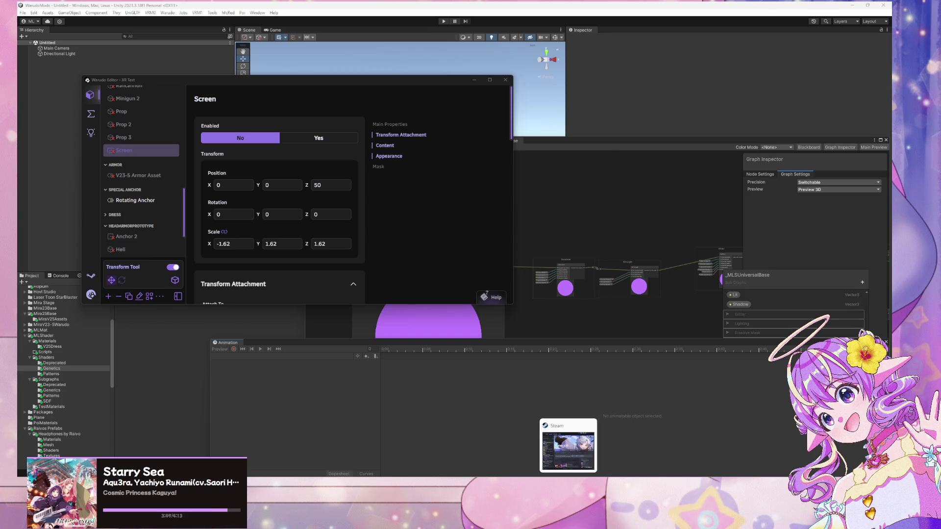
pyautogui.moveTo(493, 477)
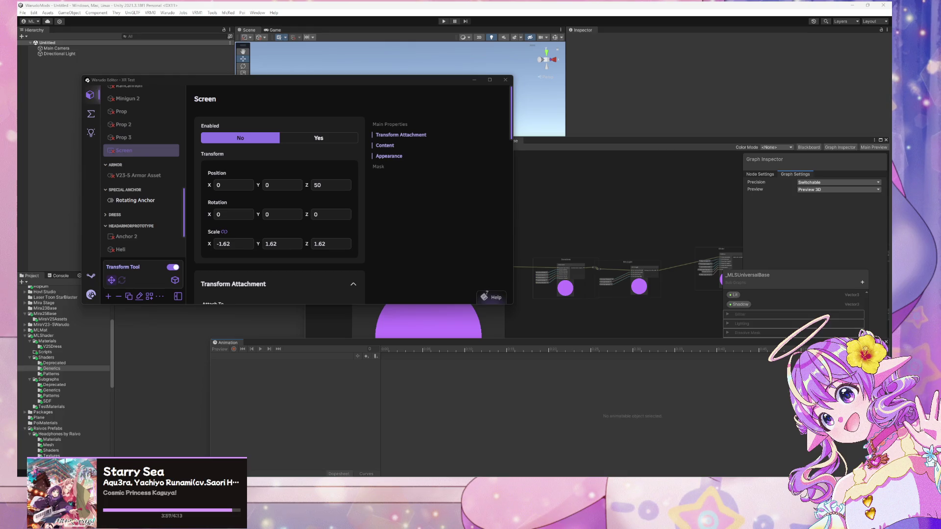
pyautogui.hotkey('alt', 'Tab')
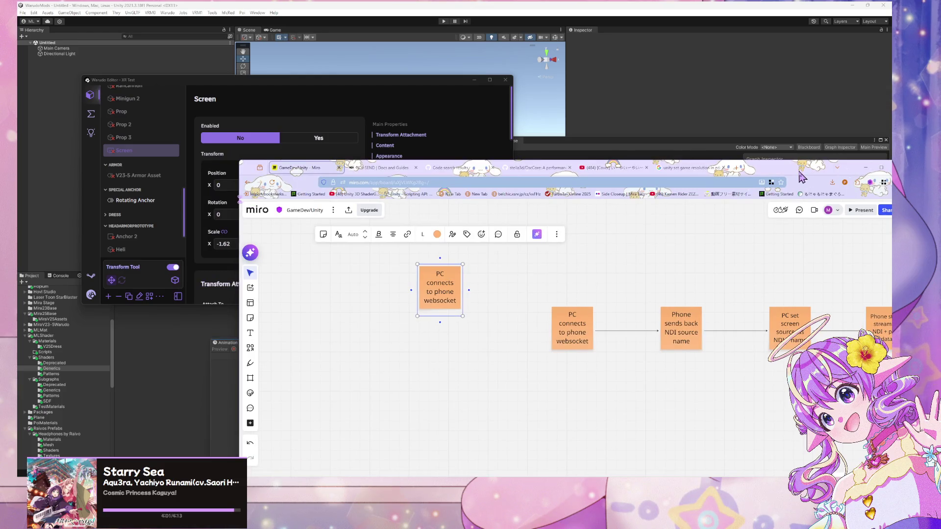
# Change the sticky note text to 'User clicks on connect on asset/plugin'
pyautogui.click(460, 338)
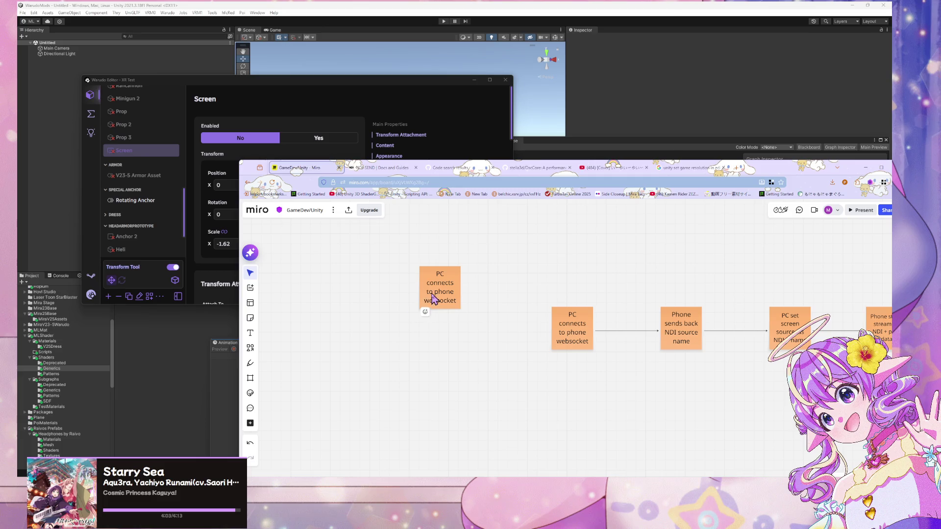
pyautogui.doubleClick(444, 292)
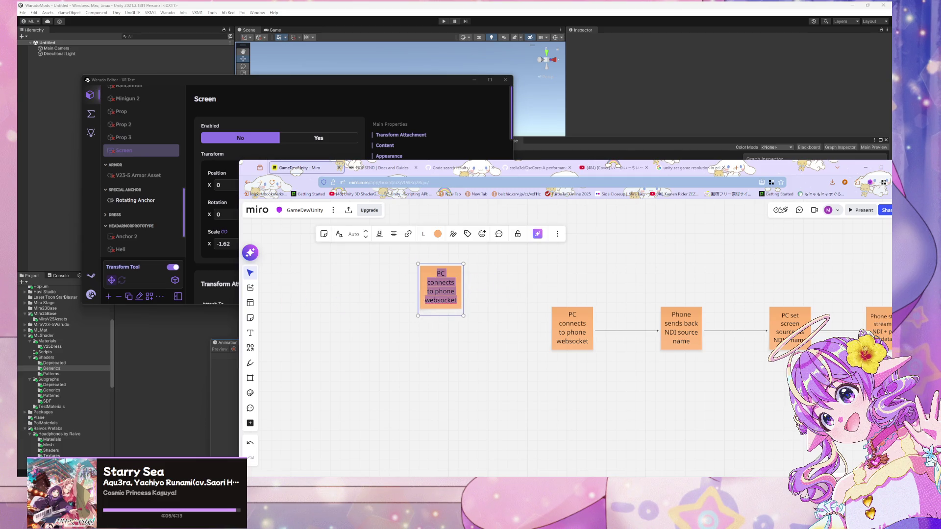
pyautogui.write('User clicks')
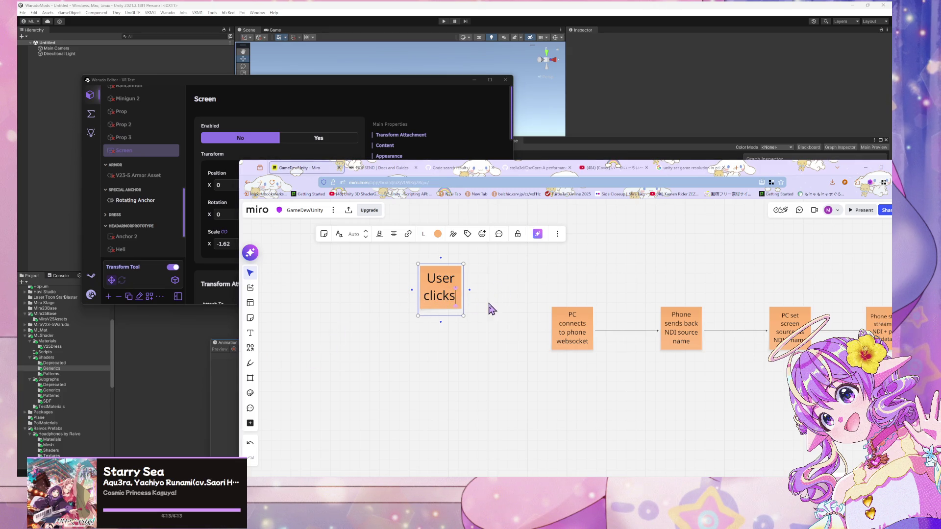
pyautogui.write(' on')
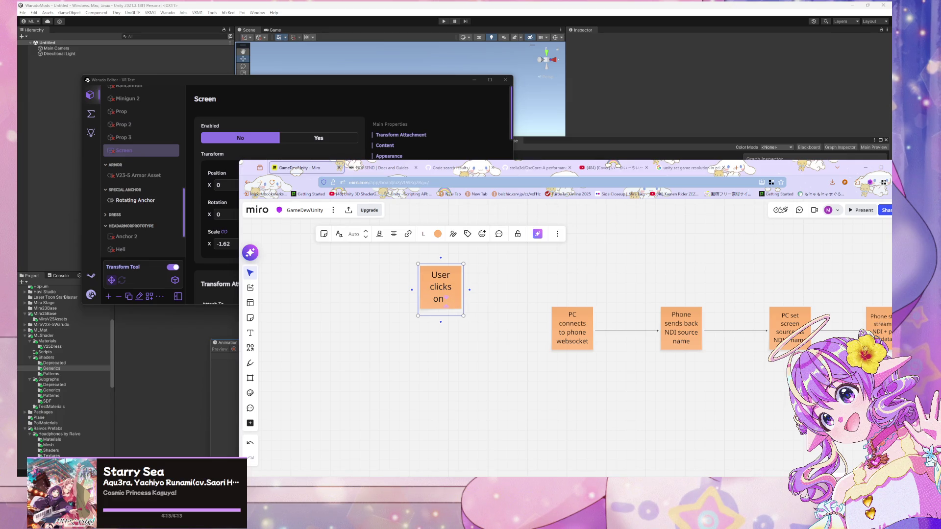
pyautogui.write(' connect')
pyautogui.press('BackSpace')
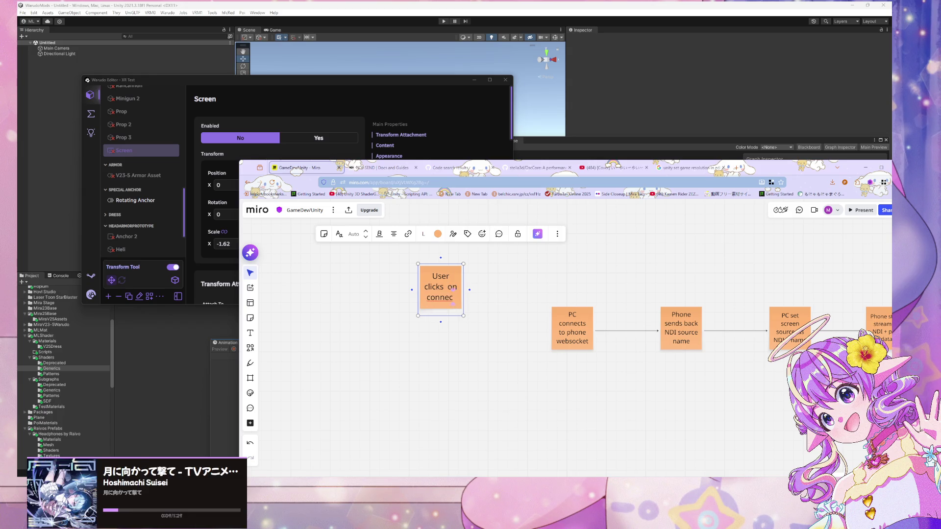
pyautogui.write('t')
pyautogui.write(' on plu')
pyautogui.press('BackSpace')
pyautogui.press('BackSpace')
pyautogui.press('BackSpace')
pyautogui.write('as')
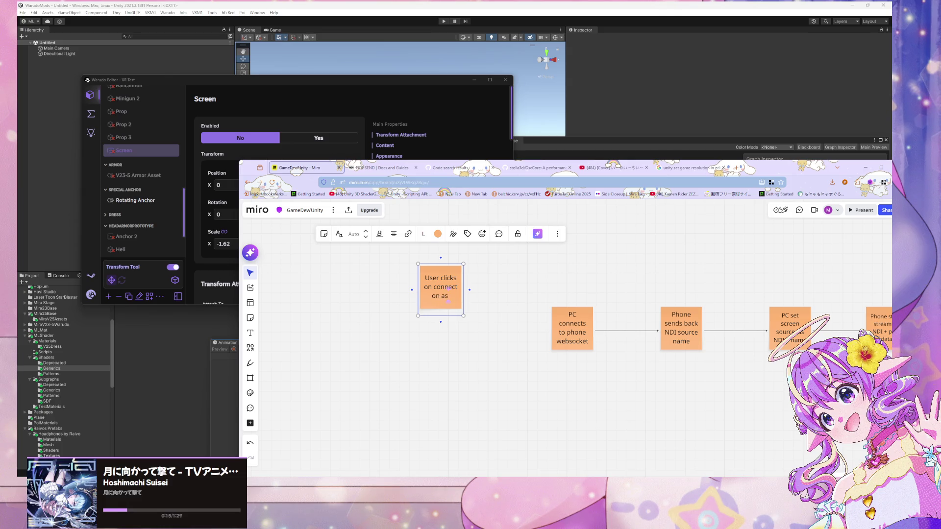
pyautogui.write('set/plugin')
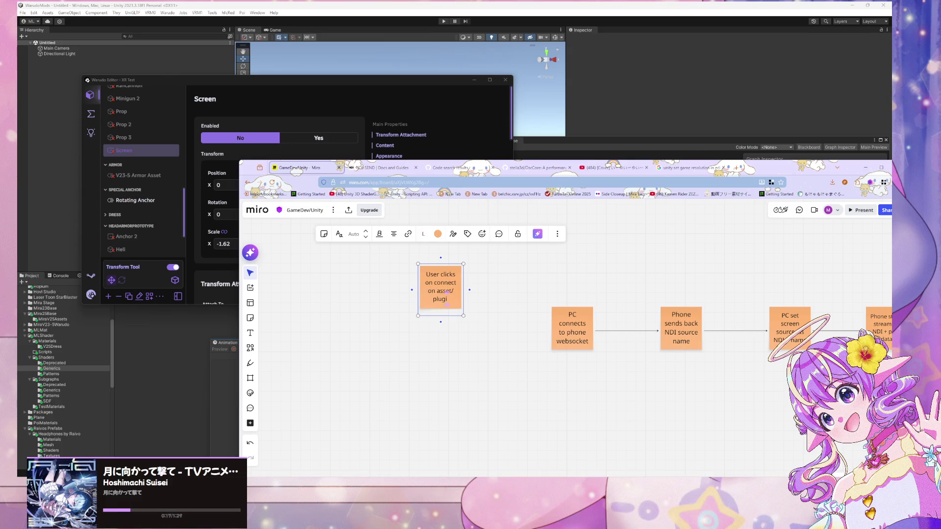
pyautogui.press('Escape')
# Move that note left, below the existing flow, as the first step
pyautogui.scroll(-1, 440, 294)
pyautogui.moveTo(424, 280)
pyautogui.mouseDown()
pyautogui.moveTo(316, 300)
pyautogui.moveTo(336, 305)
pyautogui.moveTo(336, 325)
pyautogui.moveTo(325, 361)
pyautogui.moveTo(315, 360)
pyautogui.mouseUp()
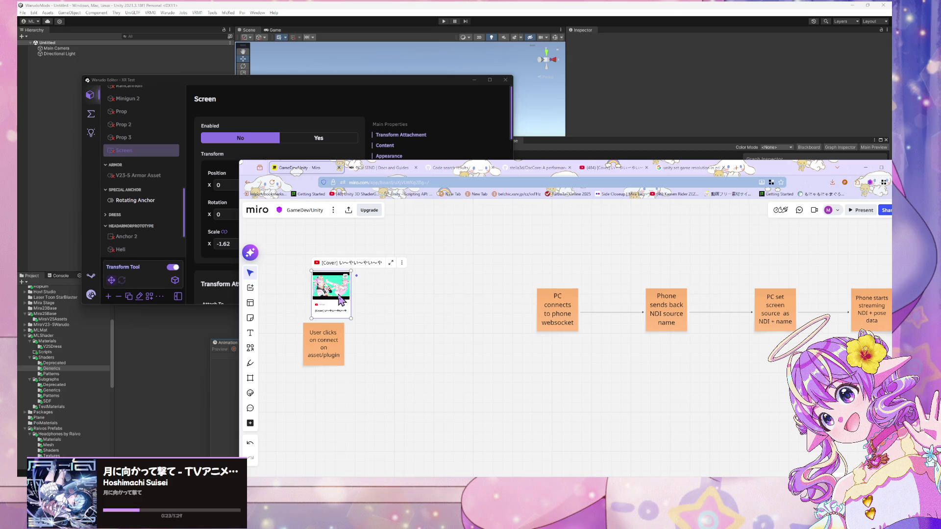
pyautogui.click(314, 343)
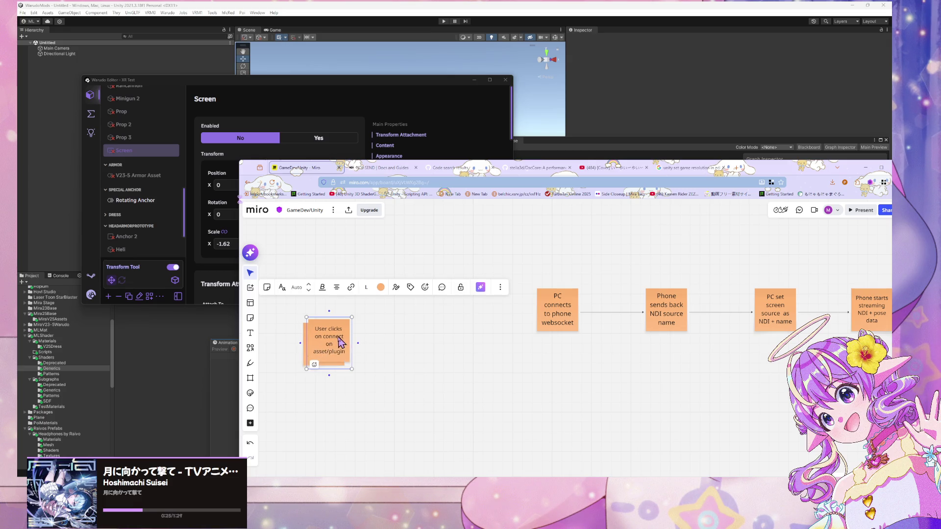
# Duplicate the first step note and position the copy beside it
pyautogui.hotkey('ctrl', 'd')
pyautogui.click(321, 351)
pyautogui.moveTo(321, 351)
pyautogui.mouseDown()
pyautogui.moveTo(315, 357)
pyautogui.moveTo(411, 353)
pyautogui.moveTo(399, 360)
pyautogui.mouseUp()
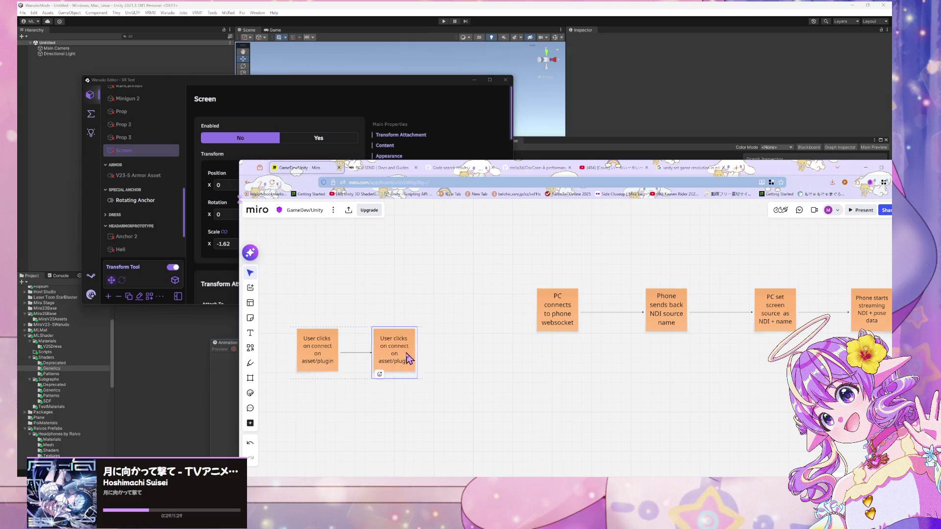
# Make the copy read 'Asset searches for NDI with matching name pattern'
pyautogui.doubleClick(400, 360)
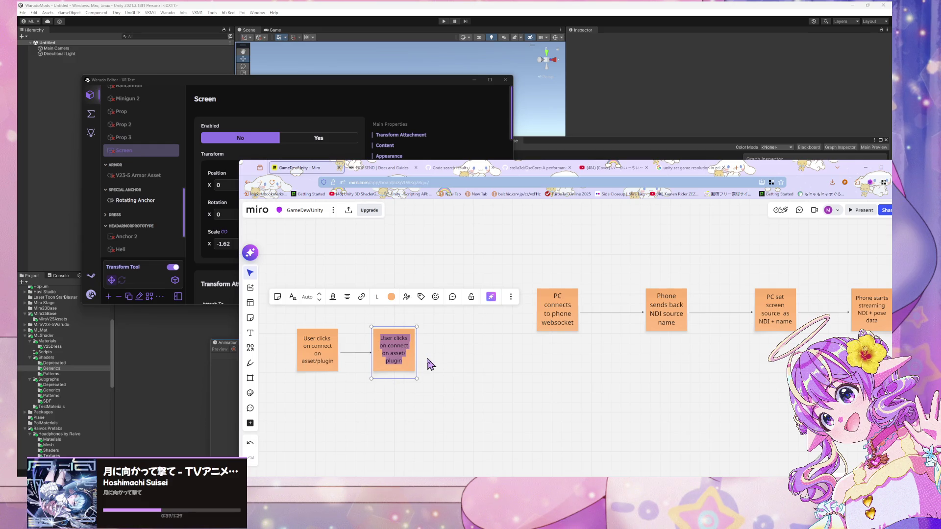
pyautogui.write('Ass')
pyautogui.press('BackSpace')
pyautogui.press('BackSpace')
pyautogui.press('BackSpace')
pyautogui.write('Asset')
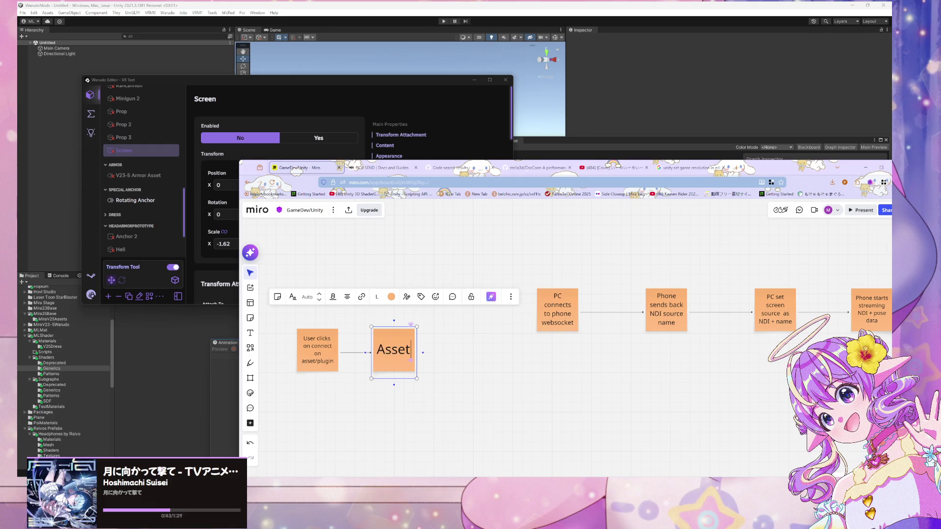
pyautogui.write(' searches')
pyautogui.write(' for NDI')
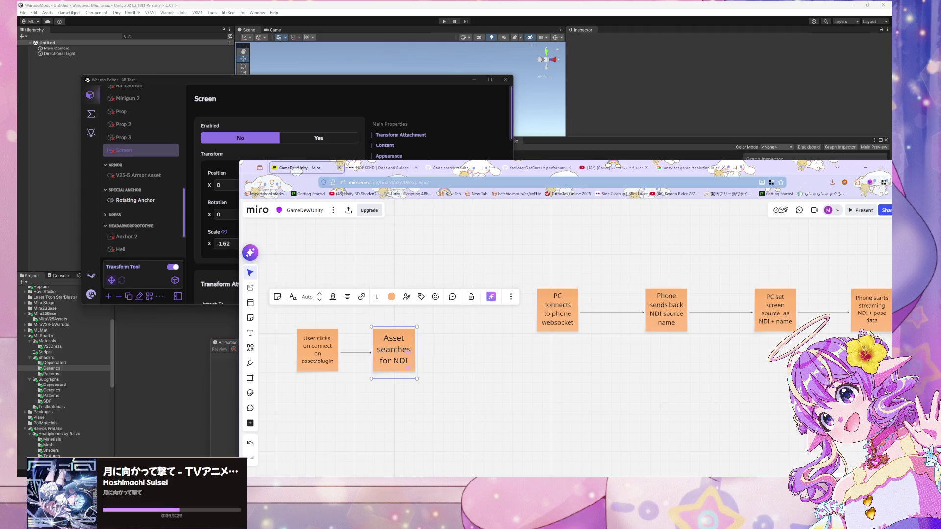
pyautogui.write(' with matte')
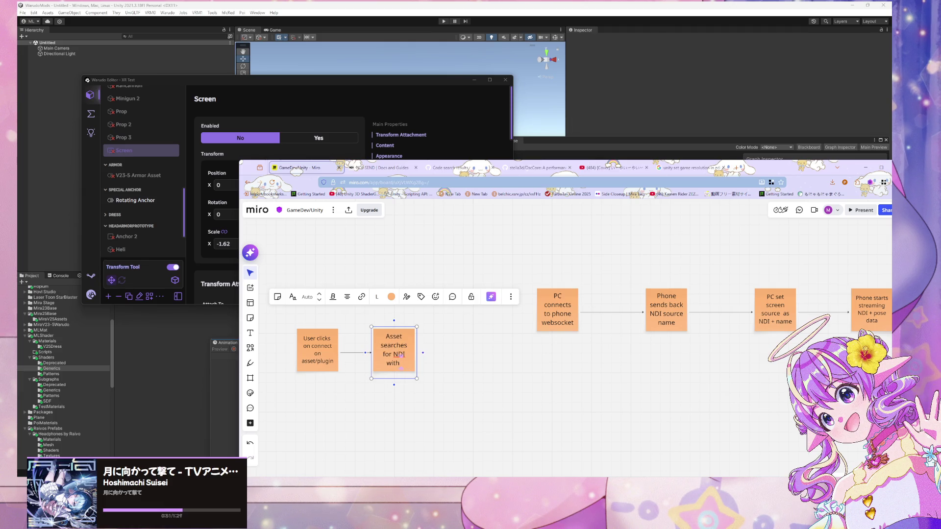
pyautogui.press('BackSpace')
pyautogui.press('BackSpace')
pyautogui.write('ching name pattern')
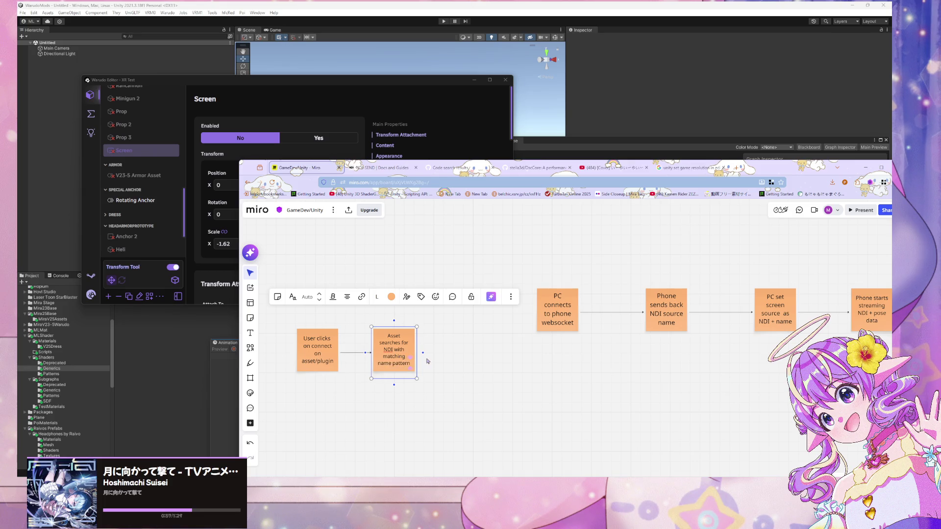
pyautogui.click(504, 399)
# Add a linked copy of the second note to its right
pyautogui.click(404, 355)
pyautogui.click(423, 352)
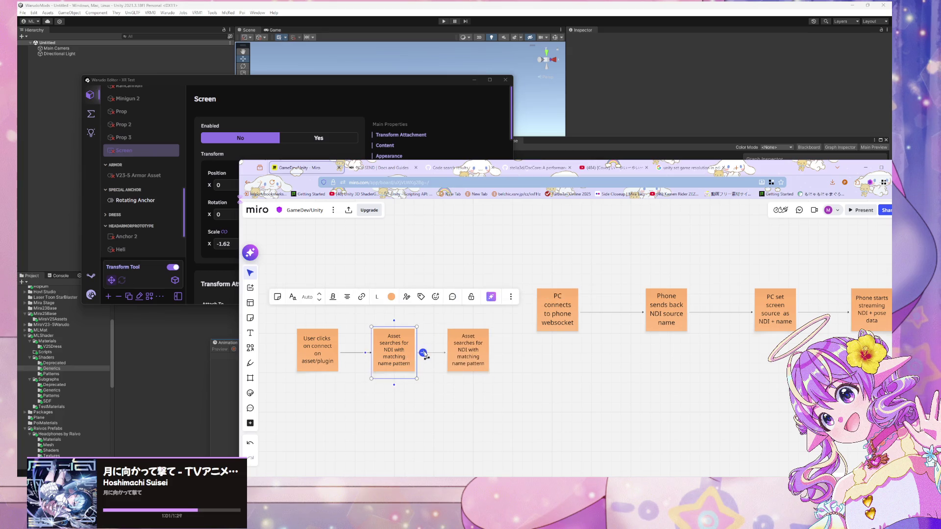
pyautogui.click(463, 355)
pyautogui.moveTo(464, 334); pyautogui.dragTo(493, 365)
pyautogui.click(461, 340)
pyautogui.moveTo(459, 335); pyautogui.dragTo(492, 371)
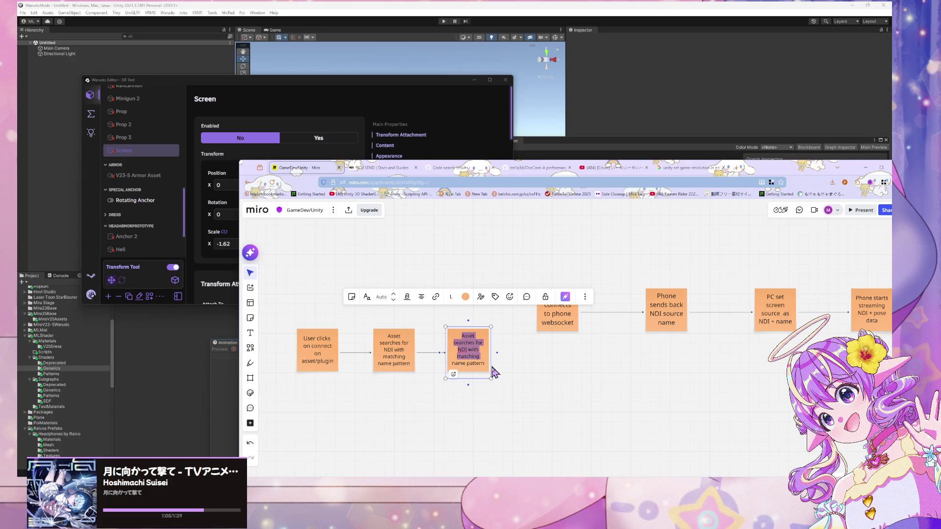
# Make the middle note light green and change its opening words to 'Search'
pyautogui.click(390, 348)
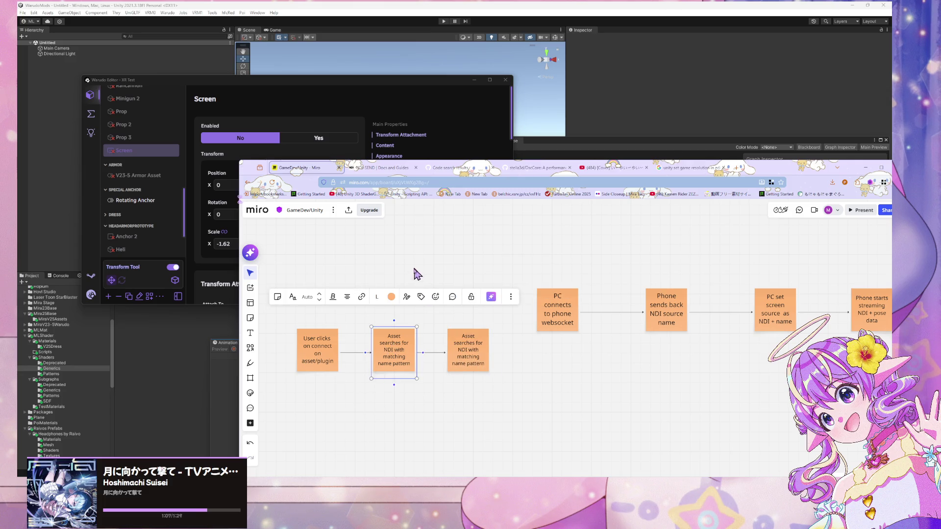
pyautogui.click(391, 297)
pyautogui.click(372, 342)
pyautogui.click(393, 351)
pyautogui.moveTo(402, 343); pyautogui.dragTo(379, 336)
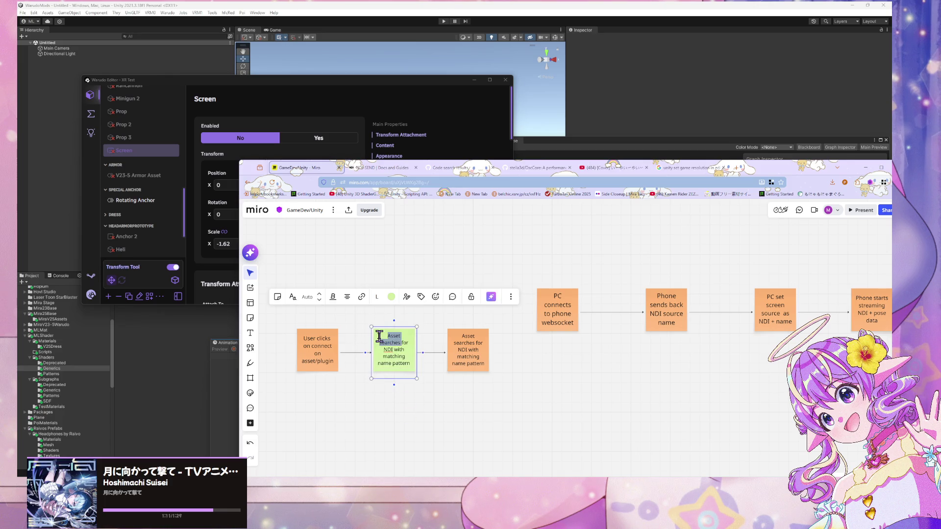
pyautogui.write('Search')
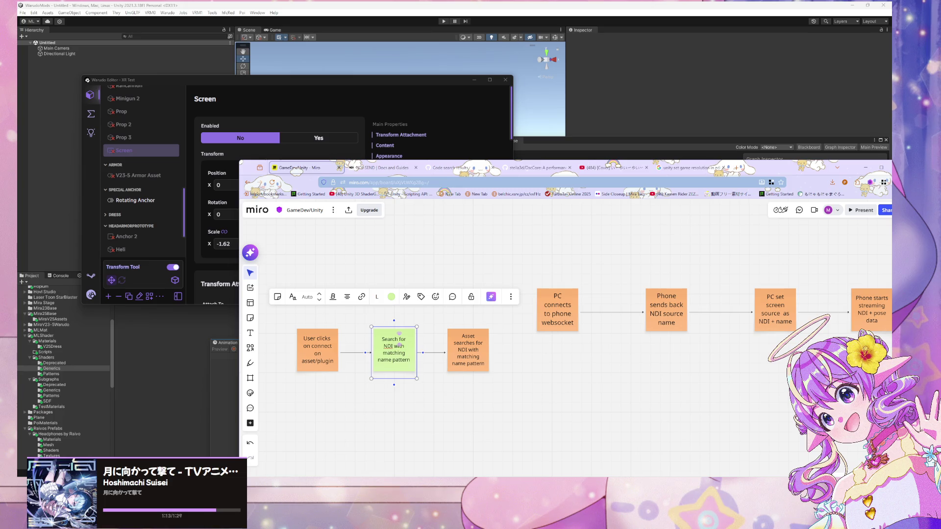
# Make the third note green, reading 'Use NDI source to find IP of phone'
pyautogui.click(456, 365)
pyautogui.click(465, 297)
pyautogui.click(458, 330)
pyautogui.moveTo(483, 367); pyautogui.dragTo(460, 335)
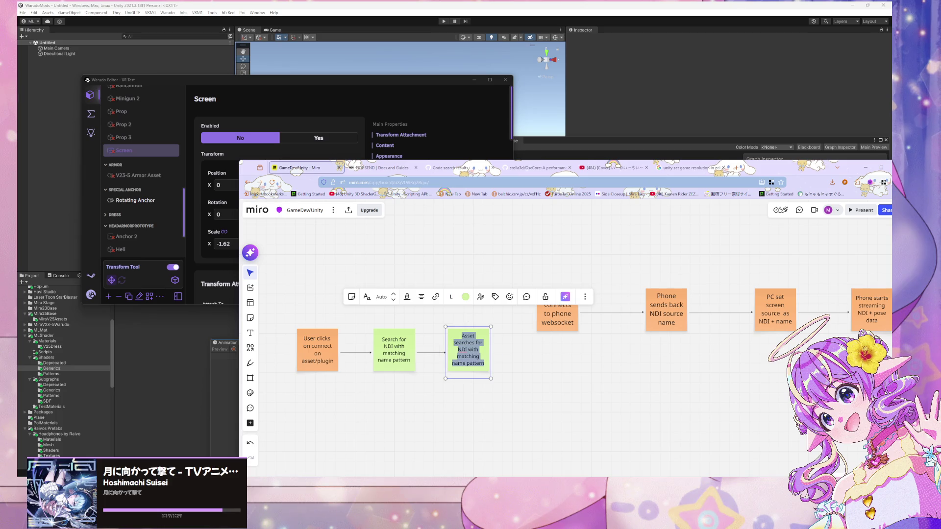
pyautogui.write('Use')
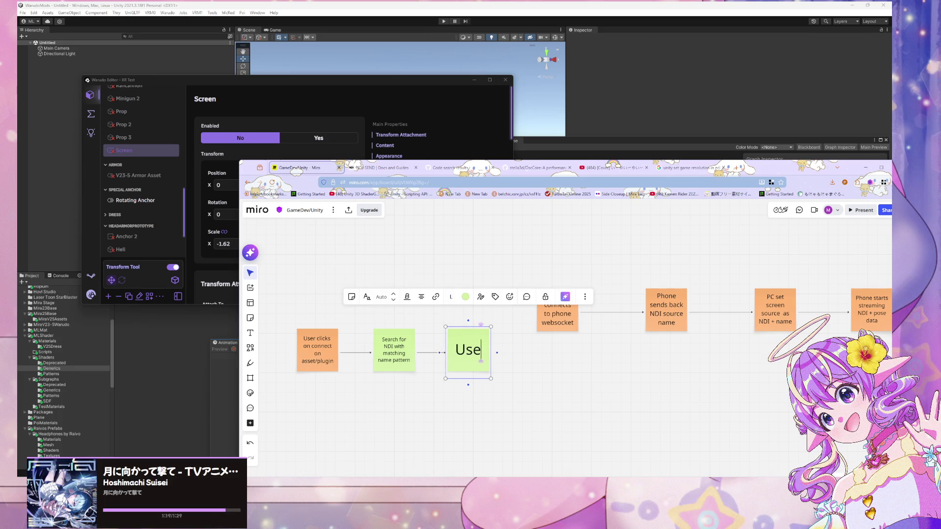
pyautogui.write(' NDI source to find')
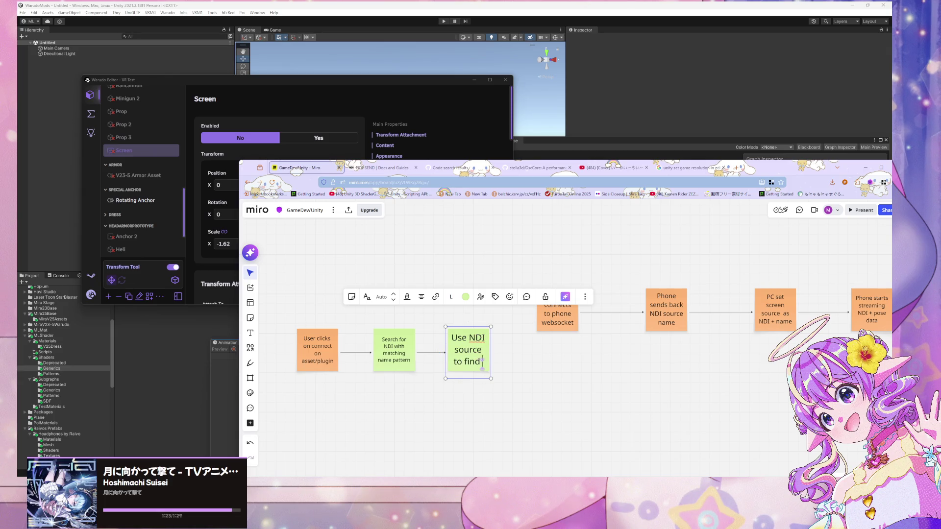
pyautogui.write(' IP')
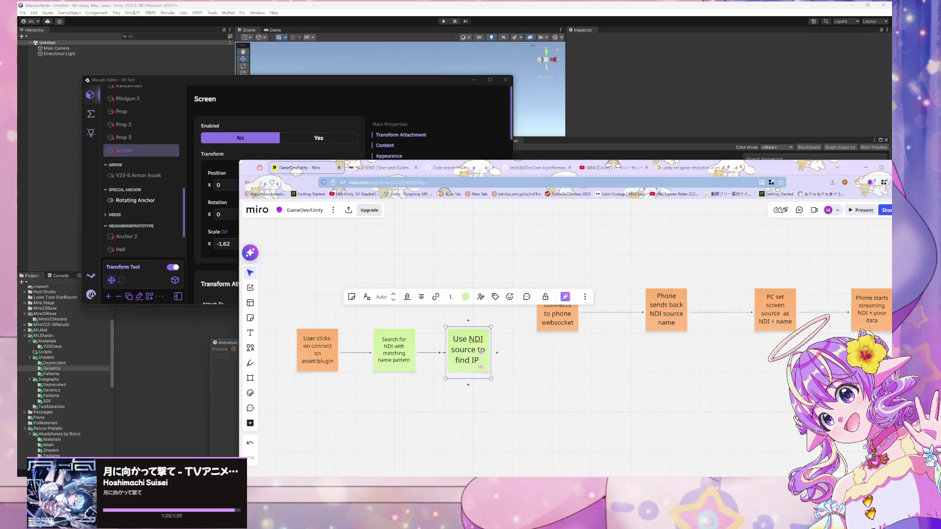
pyautogui.write(' of phone')
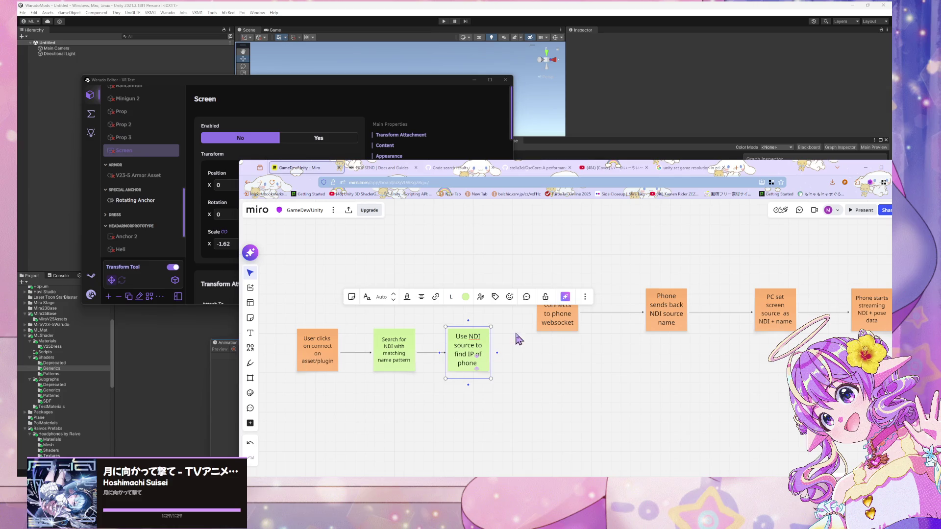
pyautogui.click(564, 337)
# Lift the 'PC connects to phone websocket' note above the row and copy the phone-IP note rightward
pyautogui.moveTo(573, 321); pyautogui.dragTo(590, 256)
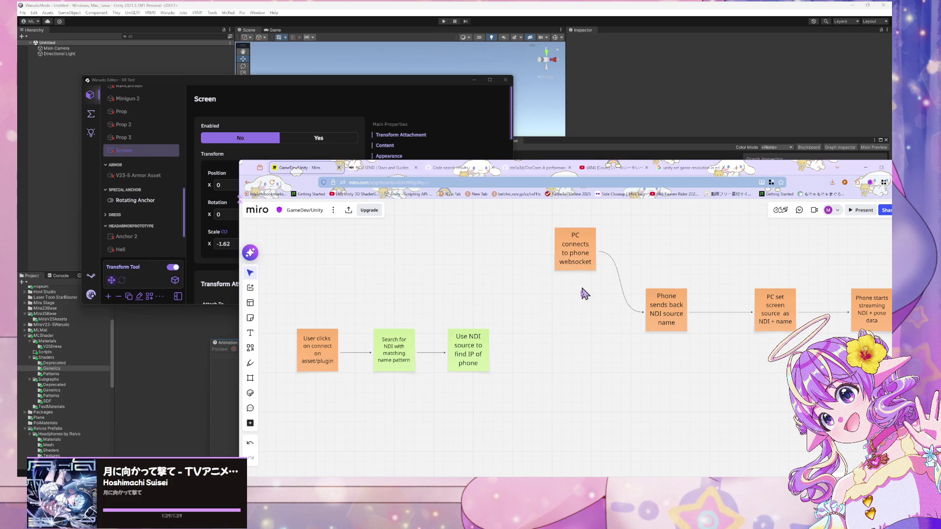
pyautogui.scroll(-2, 539, 324)
pyautogui.scroll(2, 542, 315)
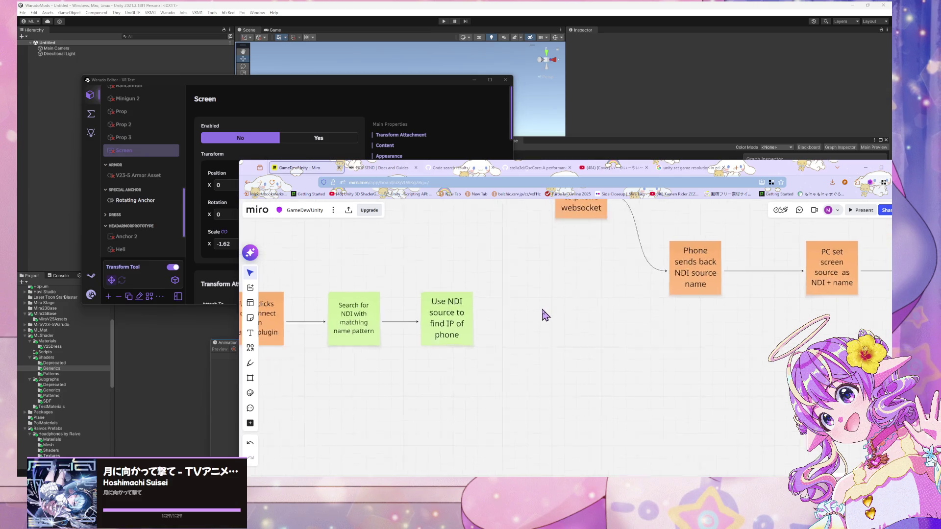
pyautogui.moveTo(542, 315); pyautogui.dragTo(611, 356)
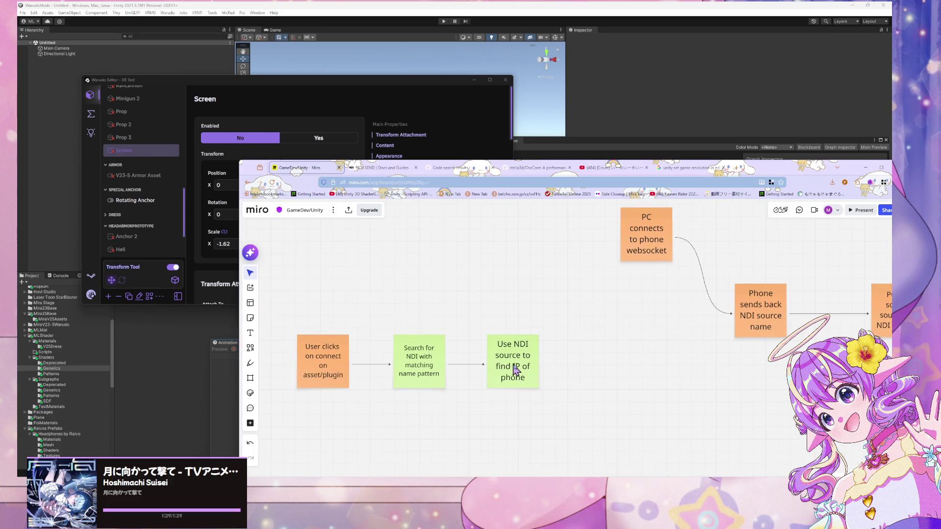
pyautogui.click(514, 368)
pyautogui.moveTo(534, 360); pyautogui.dragTo(637, 367)
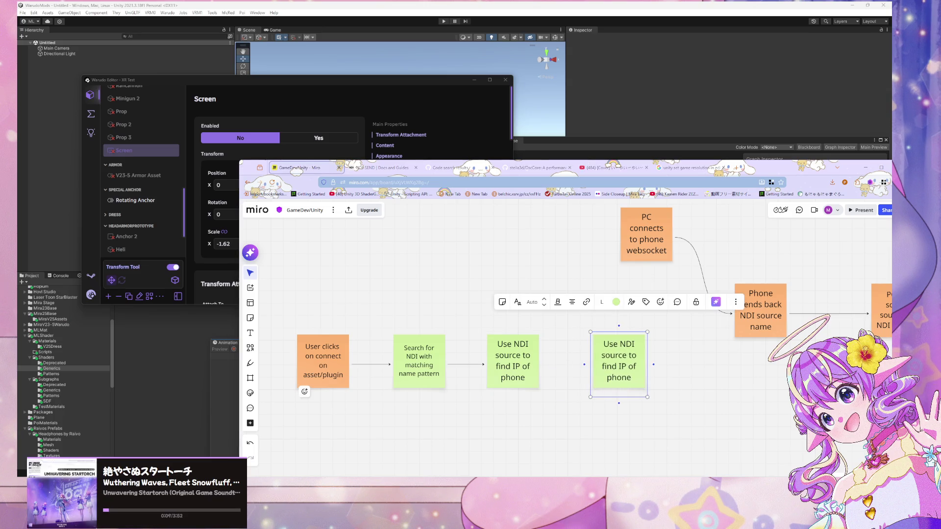
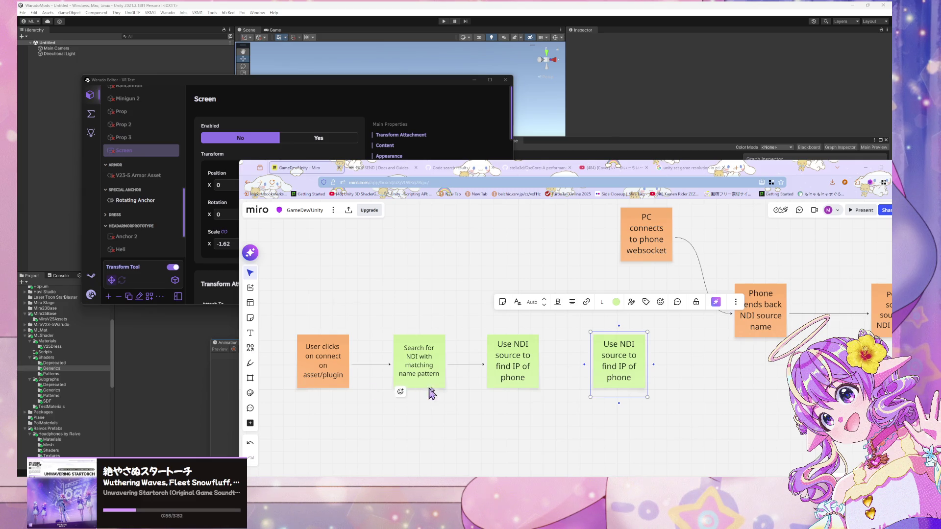
# Briefly edit the fourth green note's text, then exit editing
pyautogui.doubleClick(612, 356)
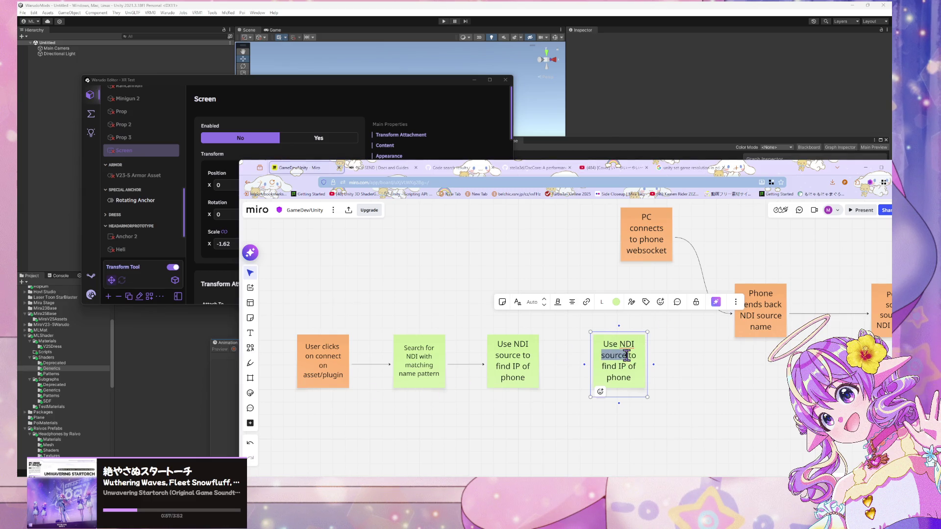
pyautogui.hscroll(3, 528, 283)
pyautogui.hscroll(-3, 528, 283)
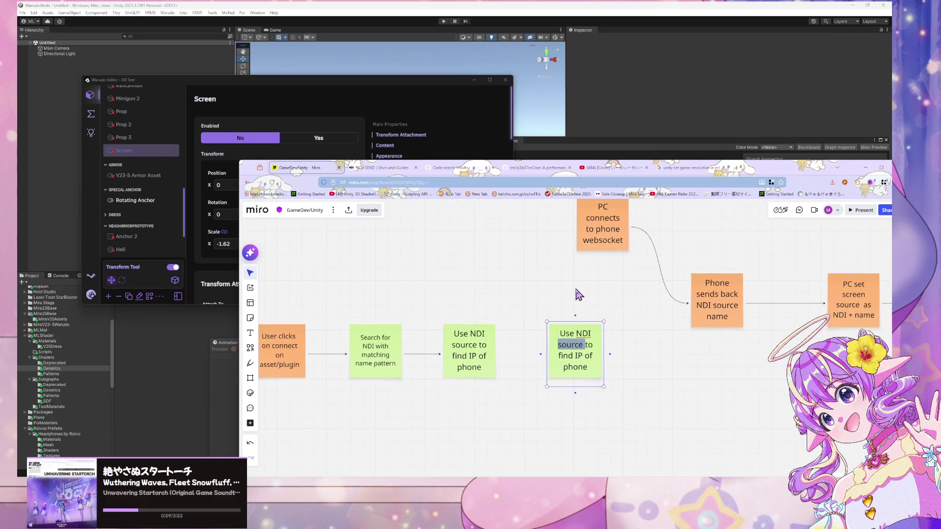
pyautogui.click(538, 352)
pyautogui.scroll(-1, 595, 360)
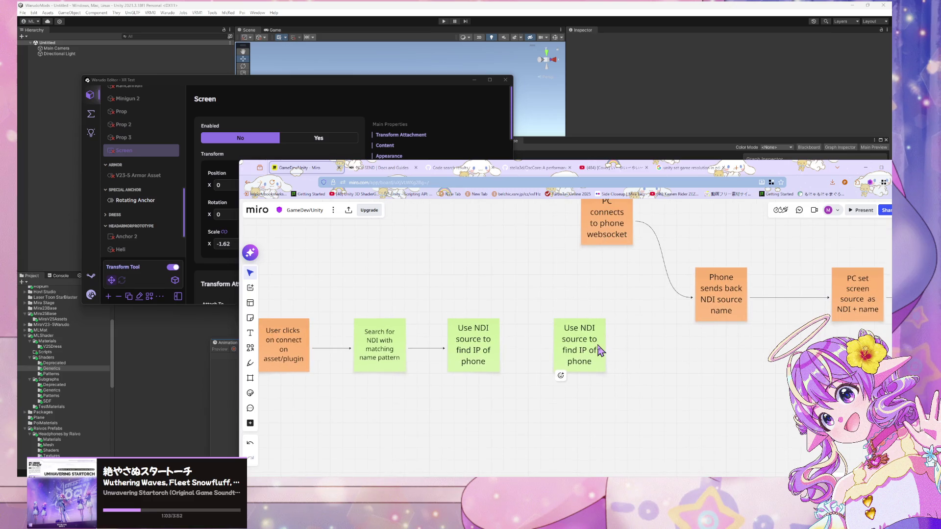
# Box-select the orange flow notes and drag them up and to the left
pyautogui.click(594, 351)
pyautogui.moveTo(740, 340); pyautogui.dragTo(527, 386)
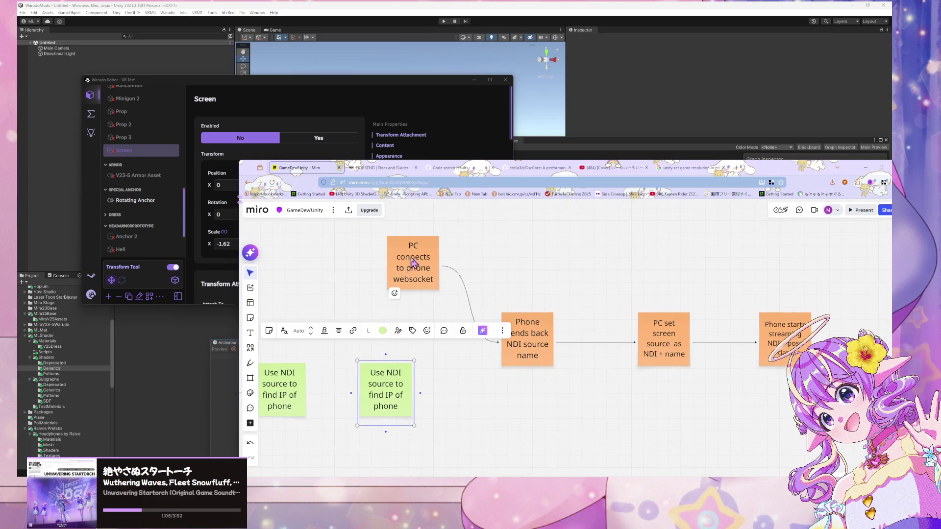
pyautogui.moveTo(866, 362)
pyautogui.mouseDown()
pyautogui.moveTo(412, 226)
pyautogui.moveTo(467, 312)
pyautogui.mouseUp()
pyautogui.click(701, 426)
pyautogui.moveTo(874, 324); pyautogui.dragTo(368, 239)
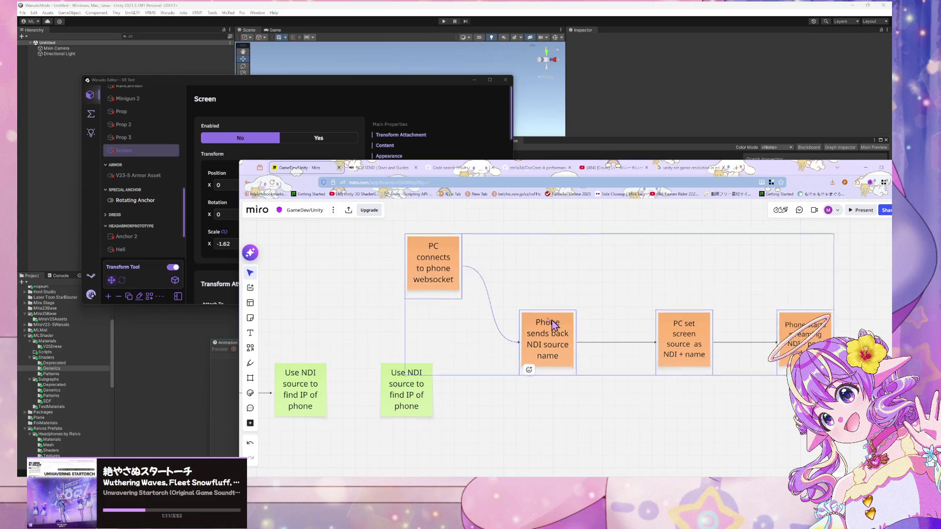
pyautogui.moveTo(493, 317); pyautogui.dragTo(379, 247)
pyautogui.hscroll(-5, 462, 378)
pyautogui.scroll(-2, 462, 378)
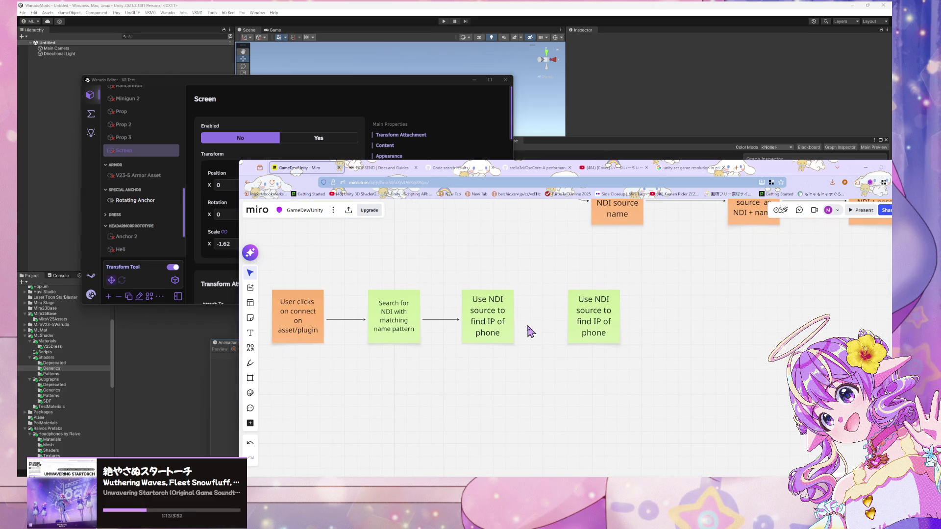
# Draw an arrow from the third green note to the fourth green note
pyautogui.click(467, 344)
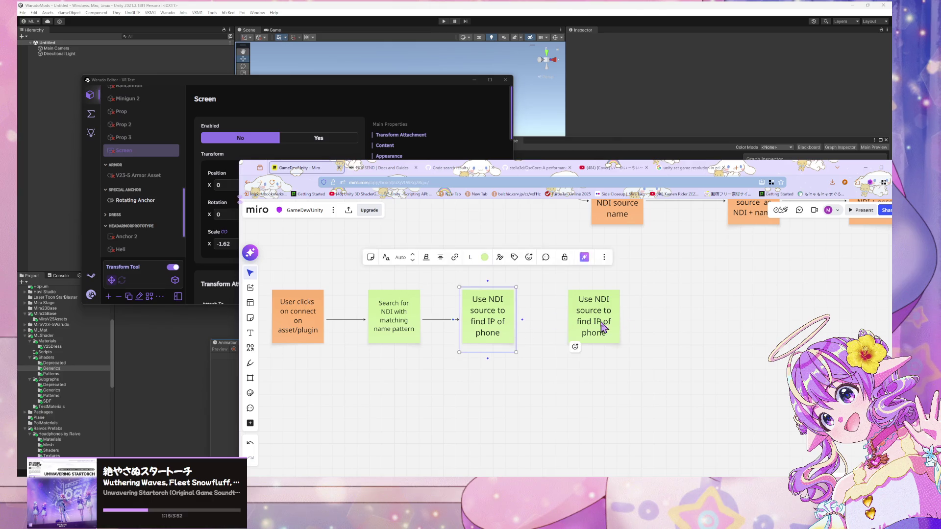
pyautogui.click(576, 346)
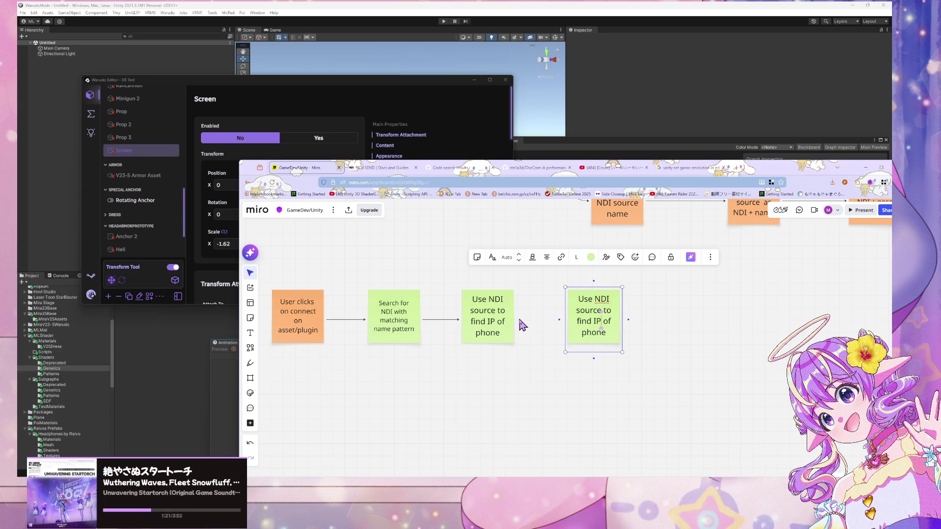
pyautogui.click(465, 316)
pyautogui.moveTo(522, 319); pyautogui.dragTo(563, 324)
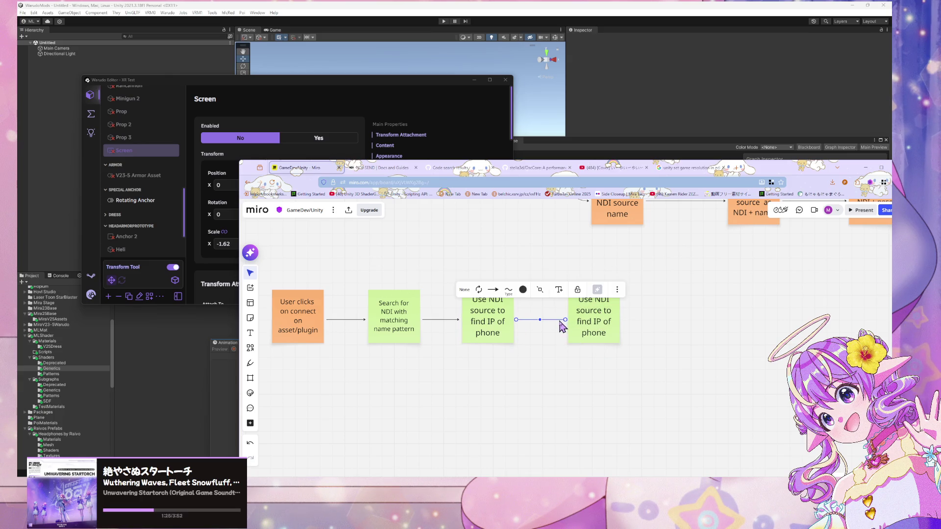
pyautogui.click(536, 360)
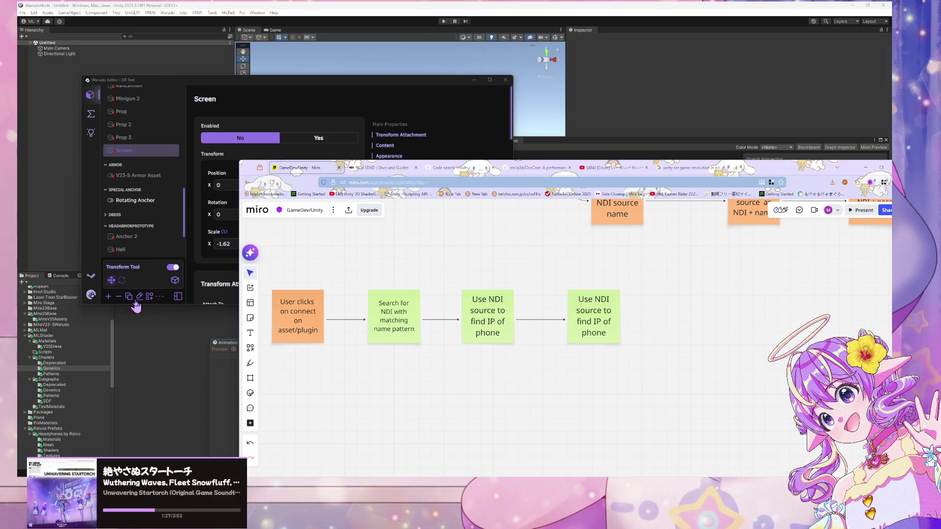
# Place a new lavender sticky note below the green notes
pyautogui.click(250, 317)
pyautogui.click(532, 379)
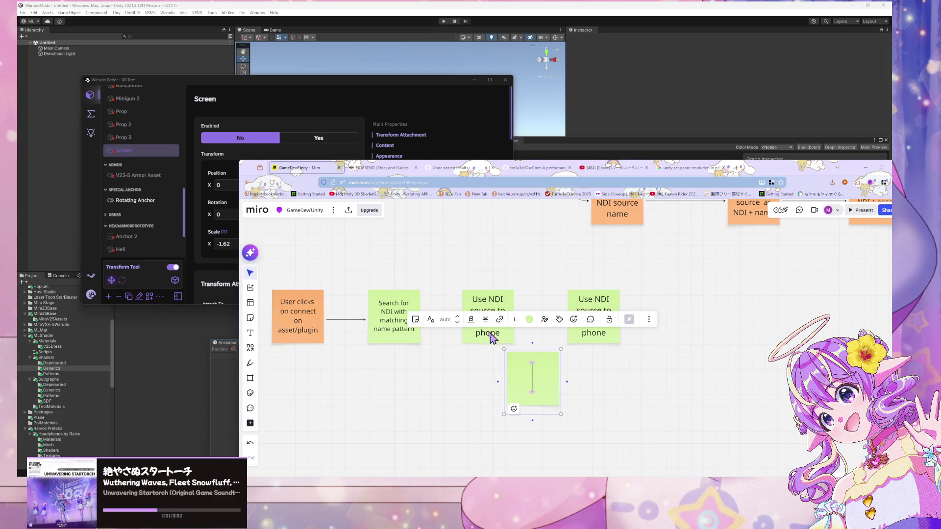
pyautogui.click(529, 319)
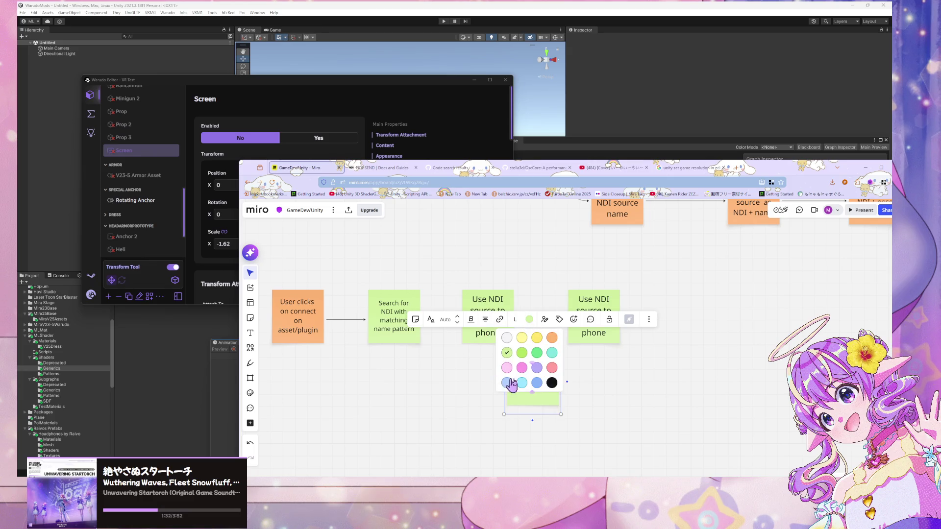
pyautogui.click(537, 368)
# Write 'What data are we sending back to phone?' on the purple note
pyautogui.click(578, 394)
pyautogui.doubleClick(534, 388)
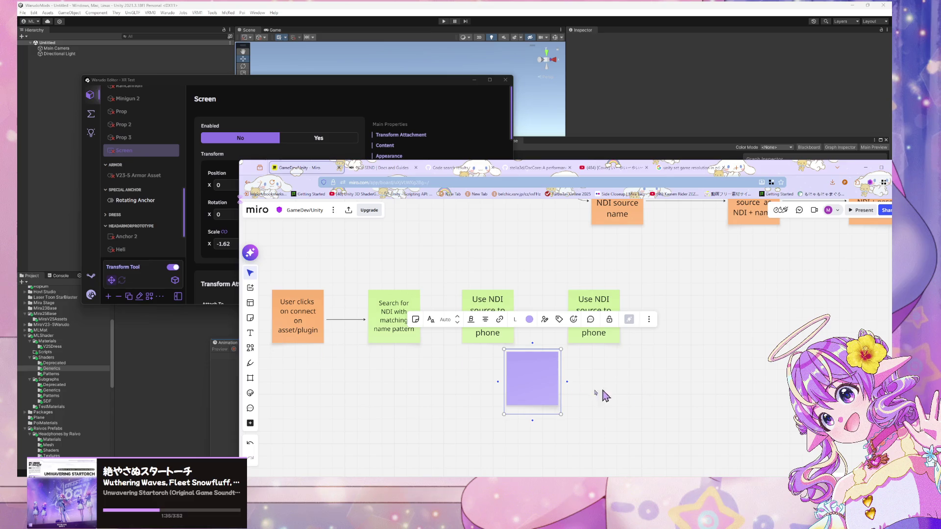
pyautogui.write('What')
pyautogui.write(' data are we ')
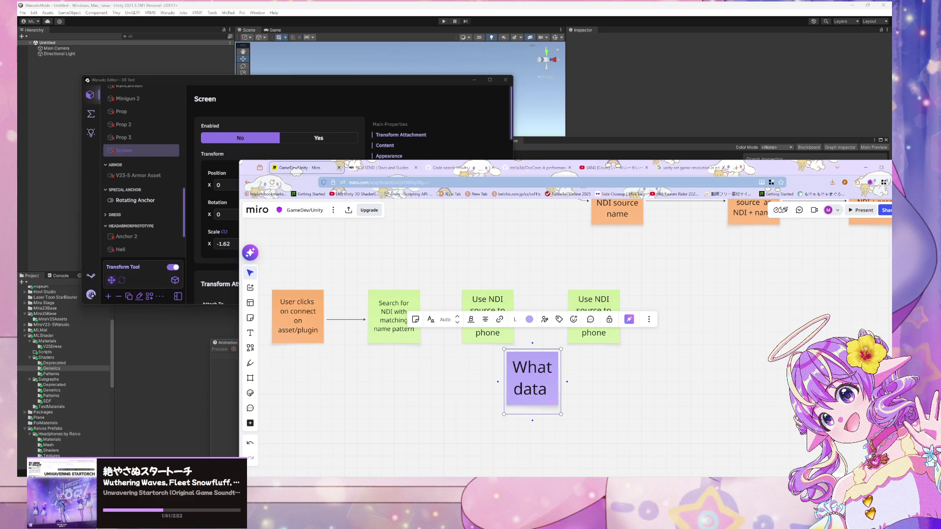
pyautogui.write('send')
pyautogui.press('BackSpace')
pyautogui.press('BackSpace')
pyautogui.write('ndi')
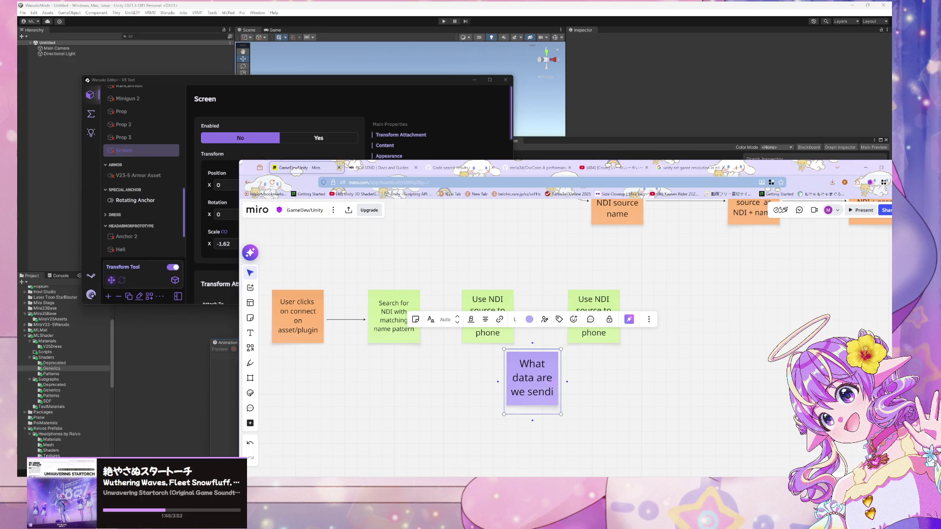
pyautogui.write('ng back to phone?')
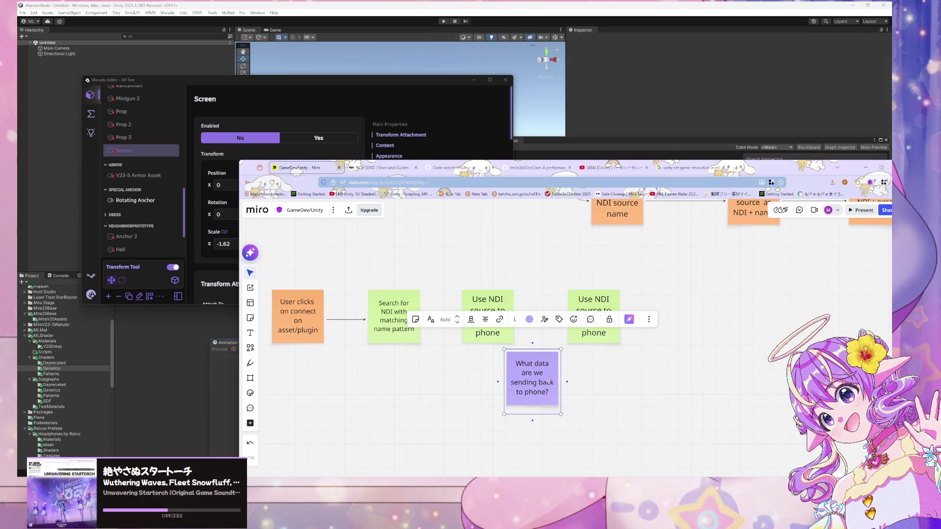
pyautogui.click(668, 380)
# Move the purple note down and to the right, and shrink it
pyautogui.moveTo(542, 380)
pyautogui.mouseDown()
pyautogui.moveTo(580, 395)
pyautogui.moveTo(589, 414)
pyautogui.mouseUp()
pyautogui.click(594, 419)
pyautogui.click(646, 416)
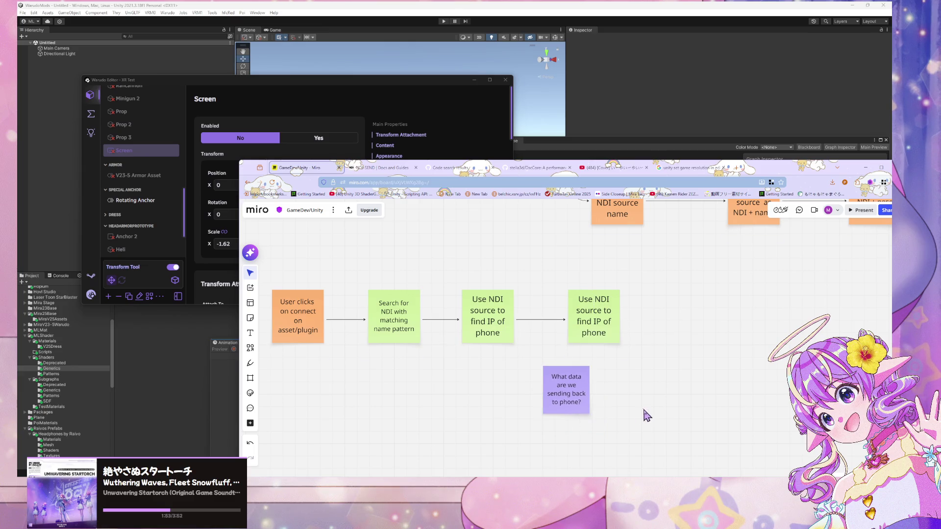
pyautogui.click(598, 302)
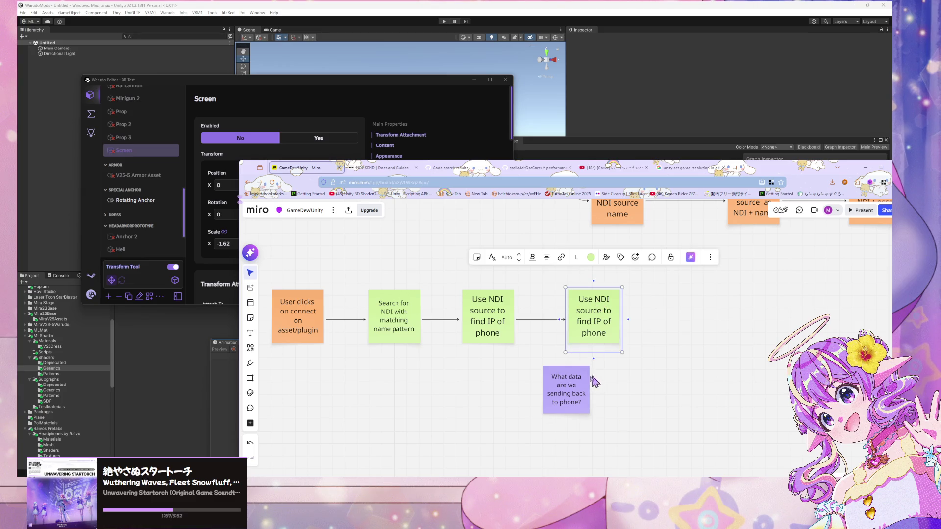
# Move the purple note between the green notes and line up both Use NDI source notes
pyautogui.moveTo(550, 416); pyautogui.dragTo(519, 285)
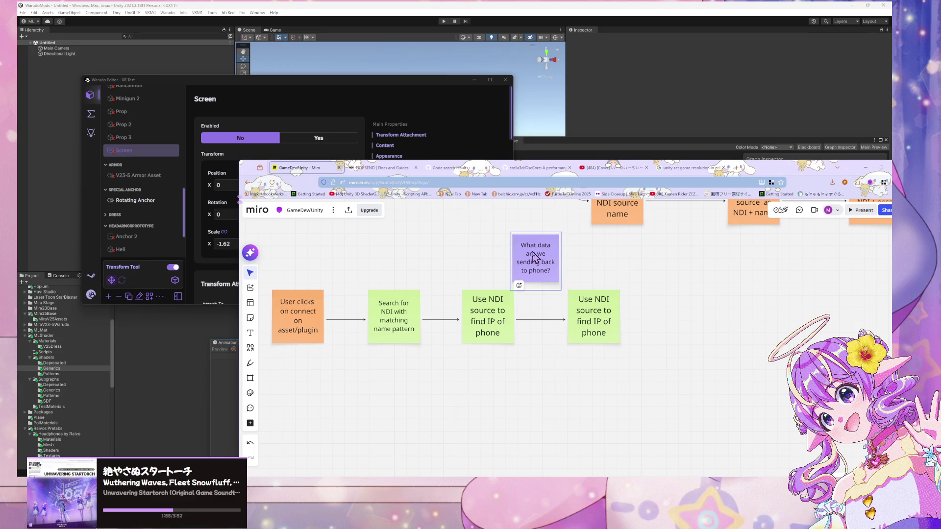
pyautogui.click(592, 330)
pyautogui.click(593, 330)
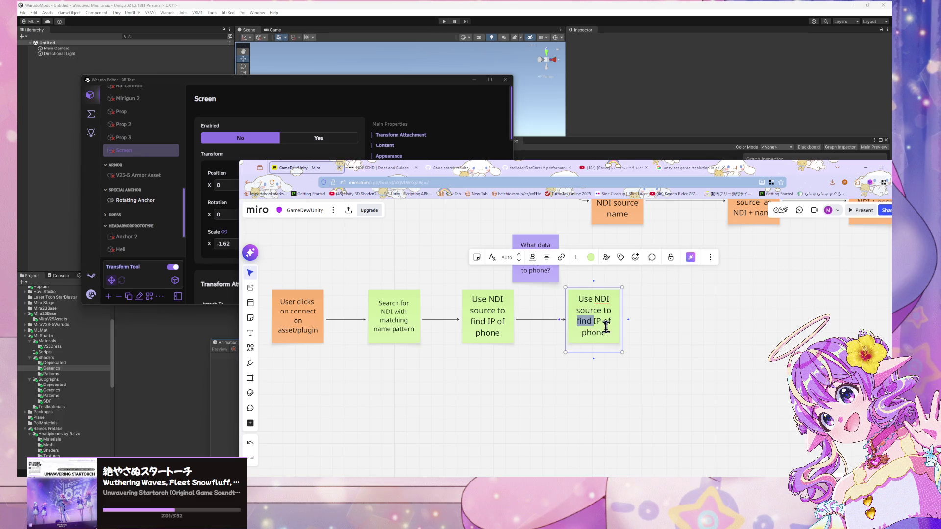
pyautogui.moveTo(608, 335); pyautogui.dragTo(579, 299)
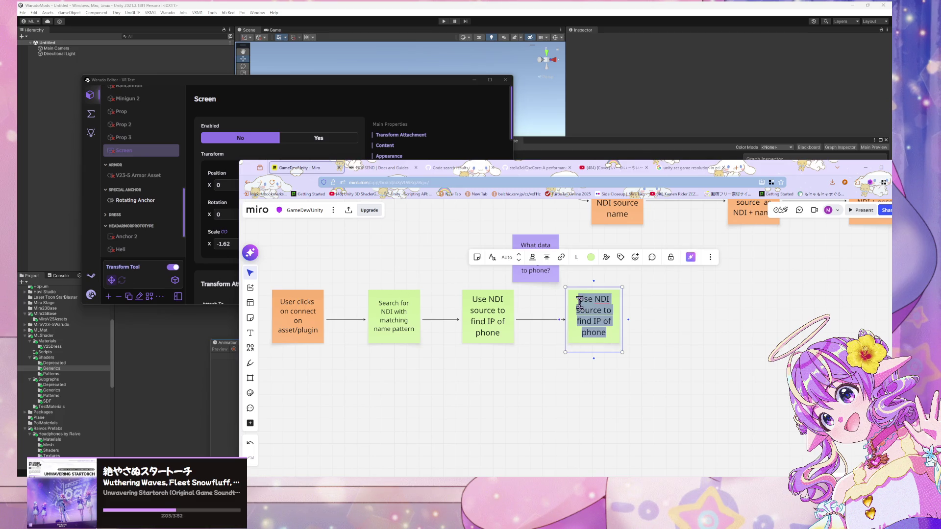
pyautogui.moveTo(689, 386)
pyautogui.mouseDown()
pyautogui.moveTo(488, 314)
pyautogui.moveTo(505, 324)
pyautogui.moveTo(608, 326)
pyautogui.moveTo(584, 330)
pyautogui.mouseUp()
pyautogui.click(573, 323)
# Duplicate the orange 'User clicks on connect' note after the Search note and connect it with an arrow
pyautogui.click(280, 346)
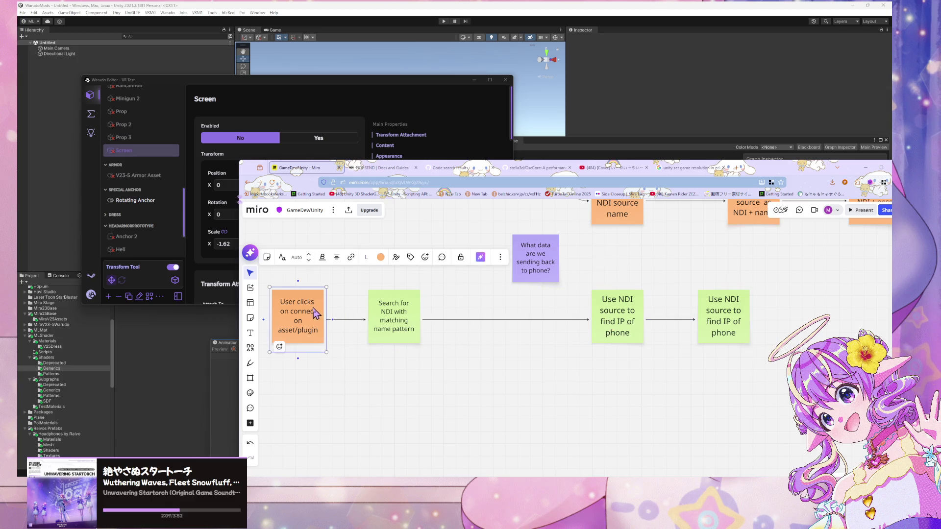
pyautogui.moveTo(294, 323)
pyautogui.mouseDown()
pyautogui.moveTo(318, 334)
pyautogui.moveTo(521, 321)
pyautogui.moveTo(498, 326)
pyautogui.mouseUp()
pyautogui.click(444, 321)
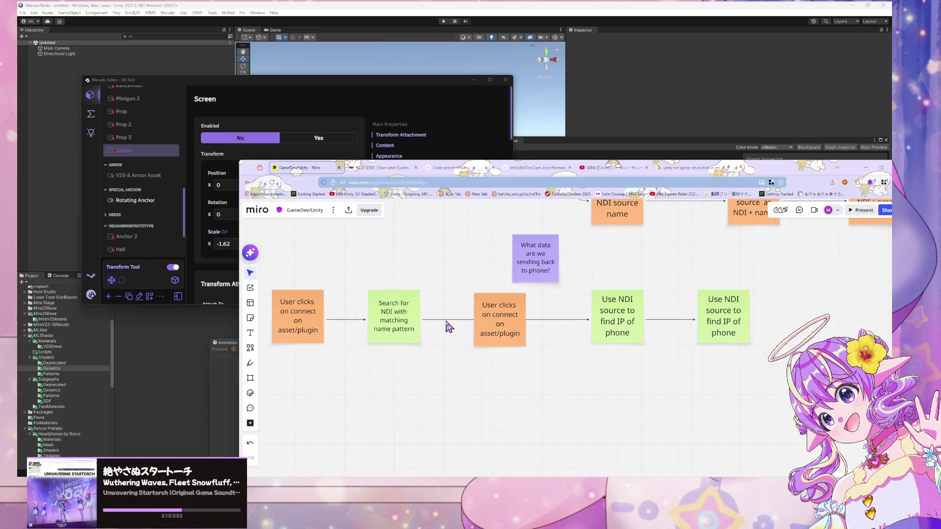
pyautogui.press('Delete')
pyautogui.click(412, 326)
pyautogui.moveTo(428, 320); pyautogui.dragTo(588, 321)
pyautogui.moveTo(503, 323)
pyautogui.mouseDown()
pyautogui.moveTo(514, 327)
pyautogui.moveTo(512, 319)
pyautogui.mouseUp()
# Replace the orange copy's text with 'Screen Asset'
pyautogui.doubleClick(512, 320)
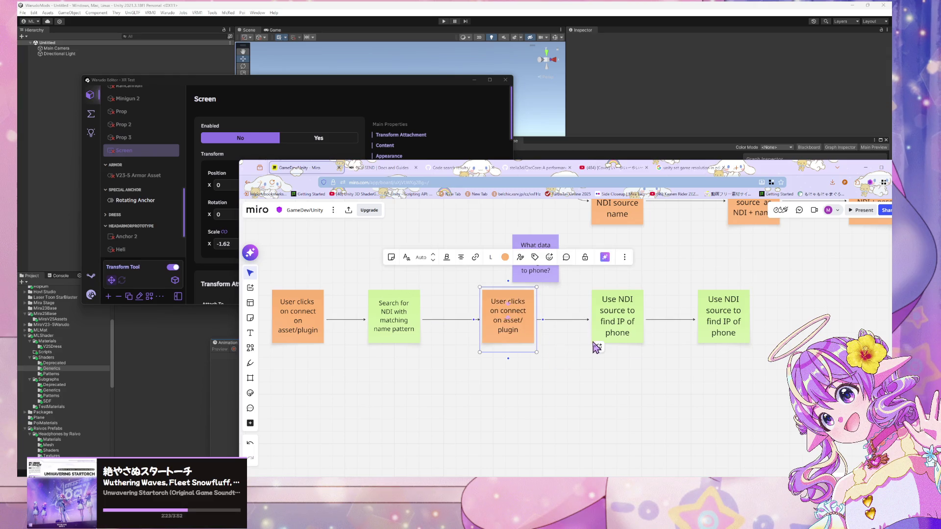
pyautogui.write('Screensh')
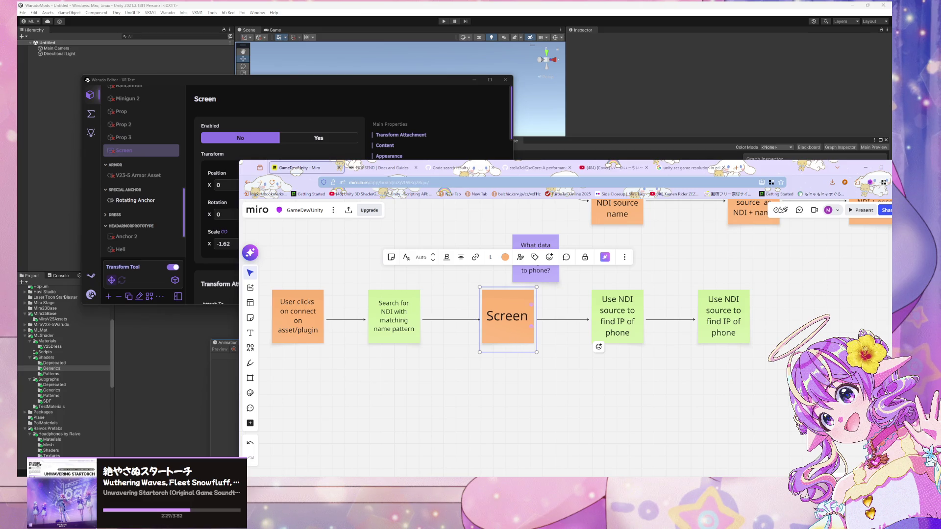
pyautogui.press('BackSpace')
pyautogui.press('BackSpace')
pyautogui.write('Asset')
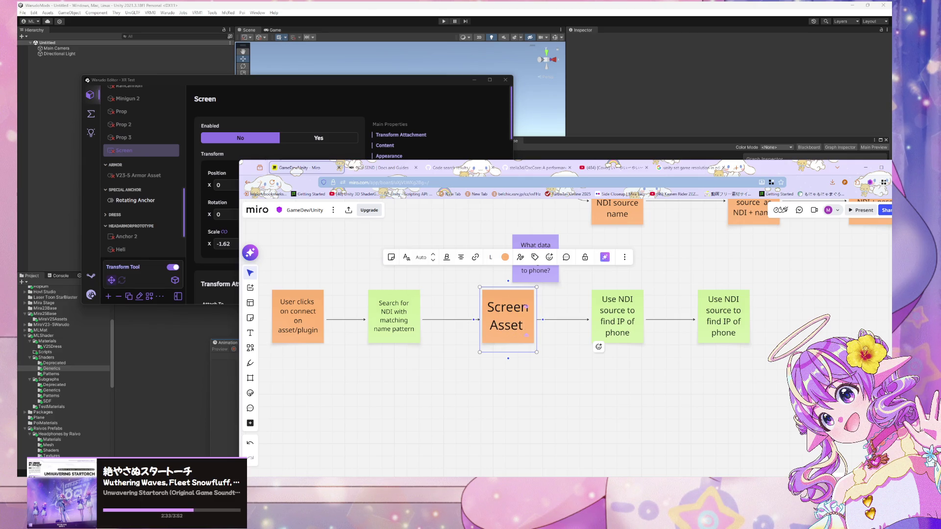
# Change 'clicks' to 'clicked' in the first orange note
pyautogui.doubleClick(311, 302)
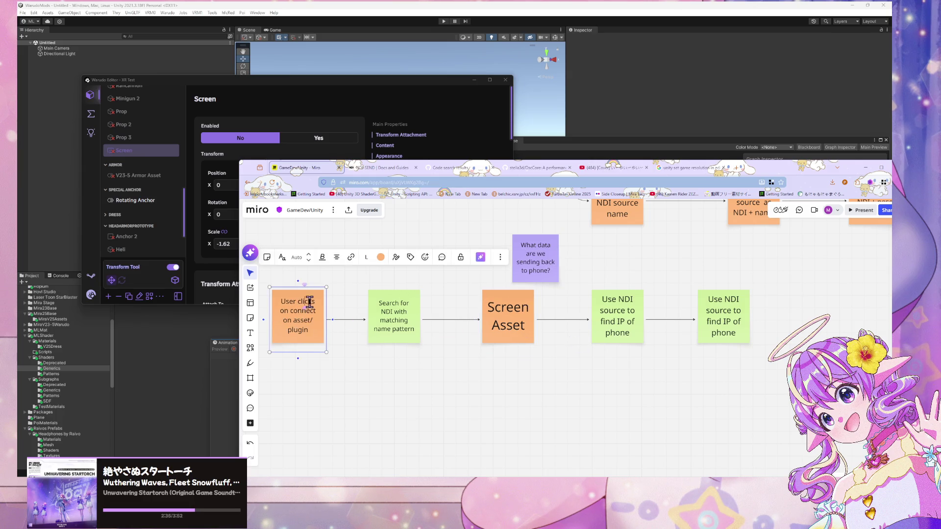
pyautogui.press('BackSpace')
pyautogui.write('ed')
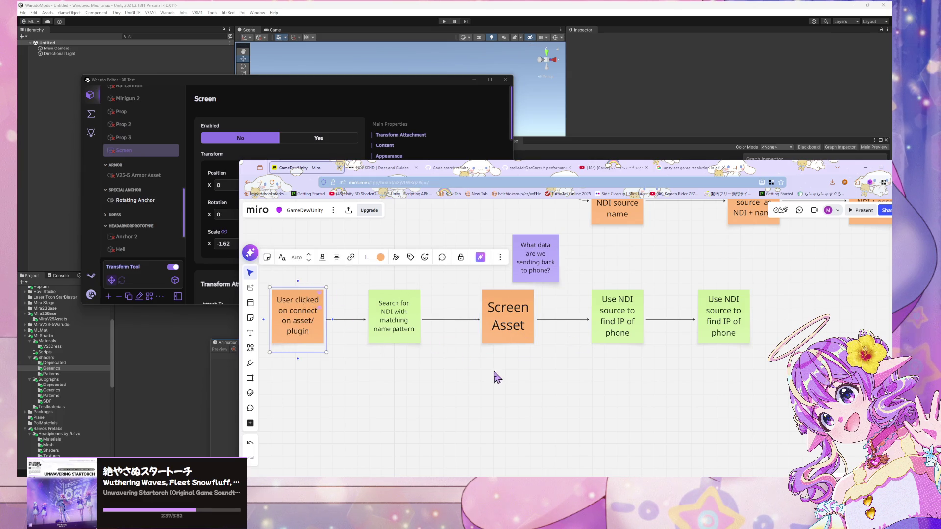
pyautogui.click(496, 377)
# Extend the copied note's text to 'Screen Asset NDI source is set'
pyautogui.doubleClick(504, 331)
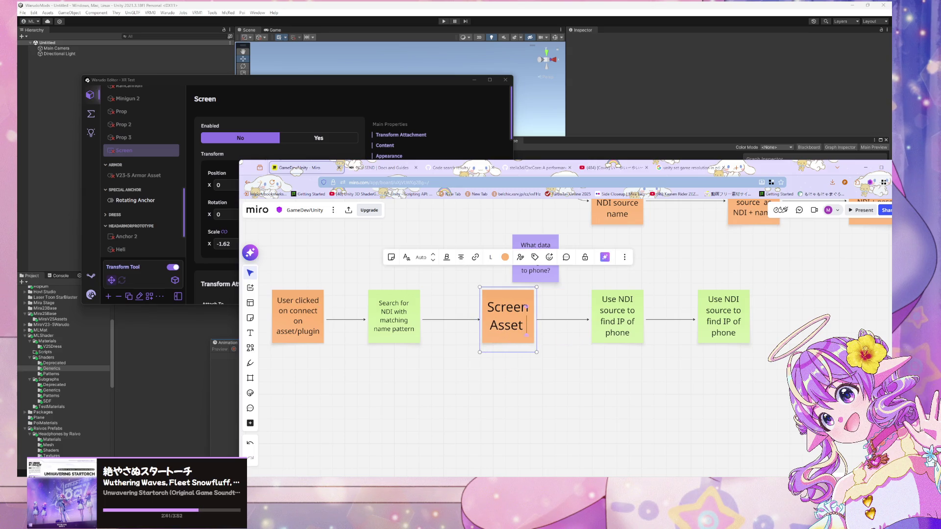
pyautogui.write('NDI')
pyautogui.press('BackSpace')
pyautogui.press('BackSpace')
pyautogui.press('BackSpace')
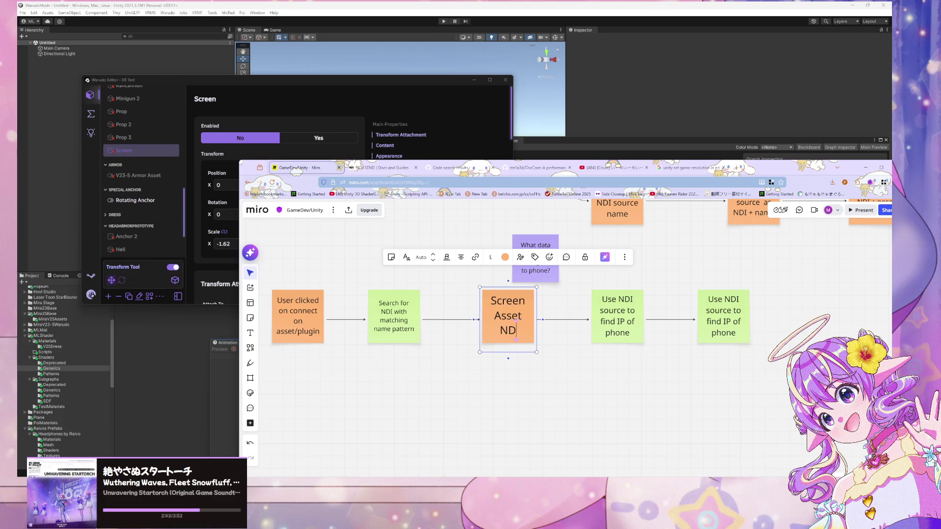
pyautogui.write('is')
pyautogui.press('BackSpace')
pyautogui.press('BackSpace')
pyautogui.write('source is')
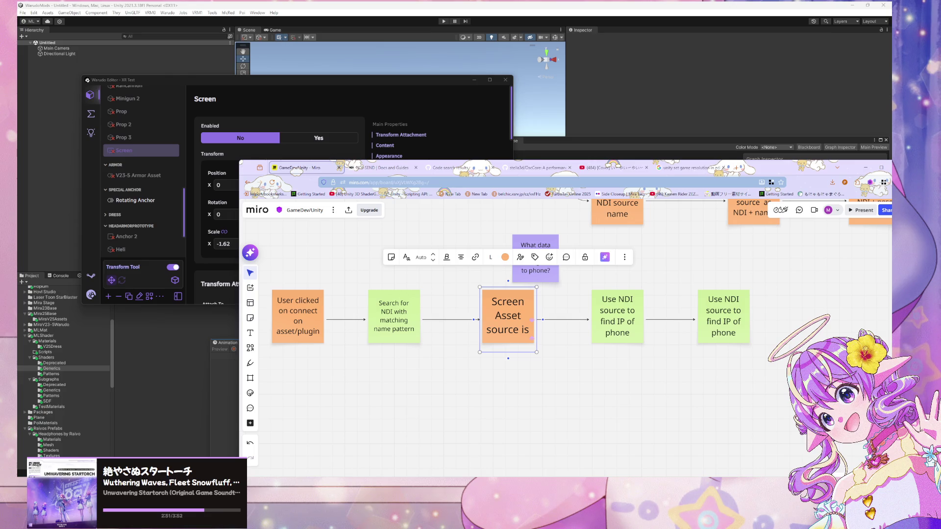
pyautogui.write(' set')
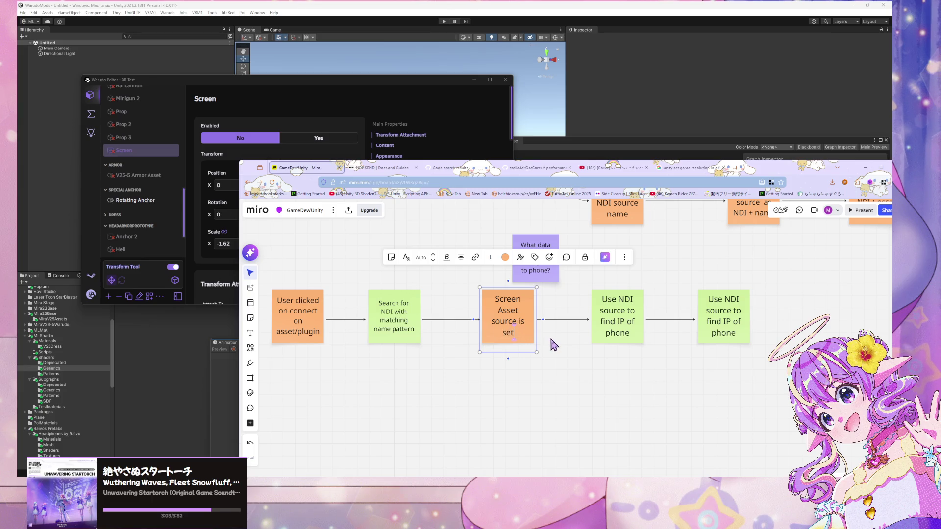
pyautogui.click(495, 321)
pyautogui.write('NDI')
pyautogui.click(640, 381)
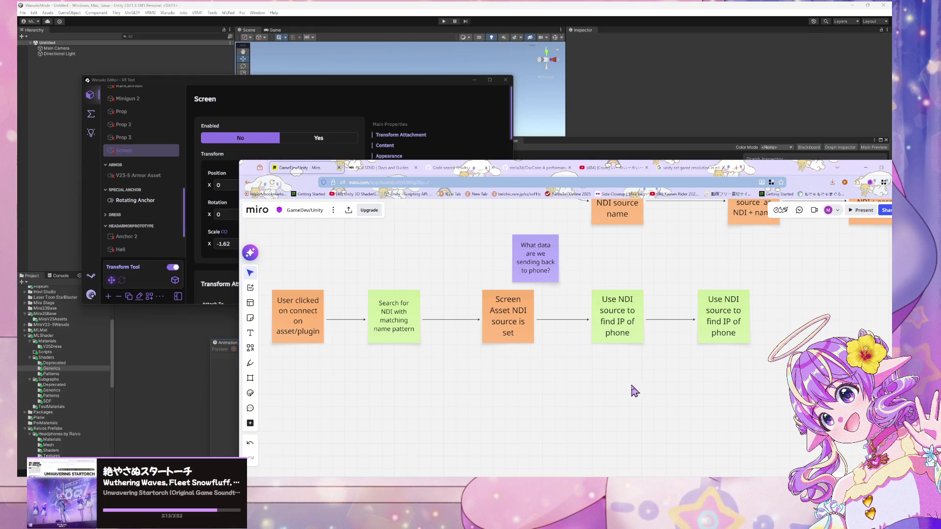
# Settle the purple question note above the arrow before the first Use NDI note
pyautogui.hscroll(3, 539, 377)
pyautogui.moveTo(470, 266); pyautogui.dragTo(437, 232)
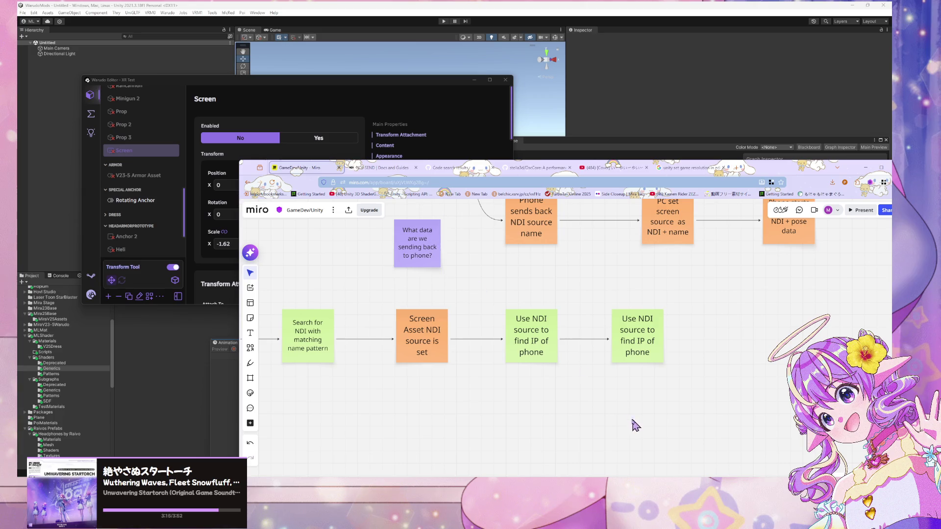
pyautogui.moveTo(655, 359); pyautogui.dragTo(665, 359)
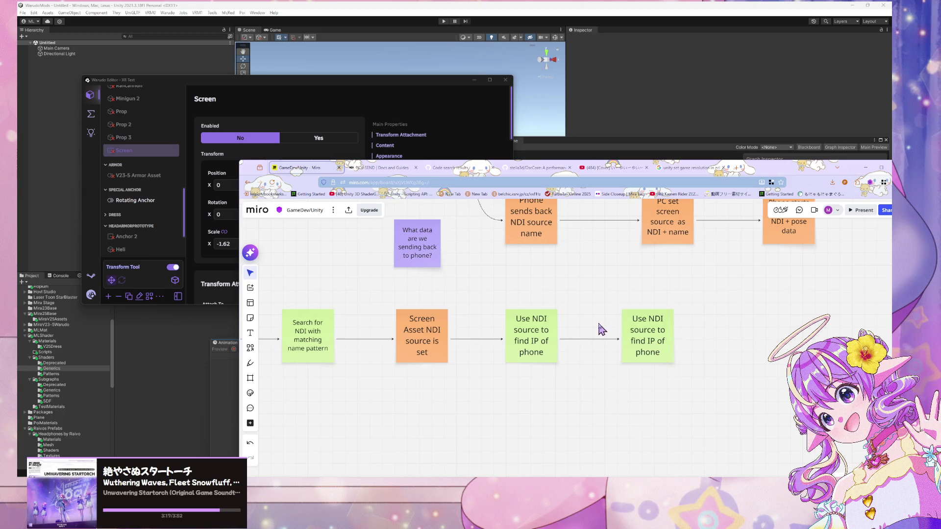
pyautogui.scroll(1, 520, 289)
pyautogui.moveTo(417, 262)
pyautogui.mouseDown()
pyautogui.moveTo(488, 291)
pyautogui.moveTo(472, 297)
pyautogui.mouseUp()
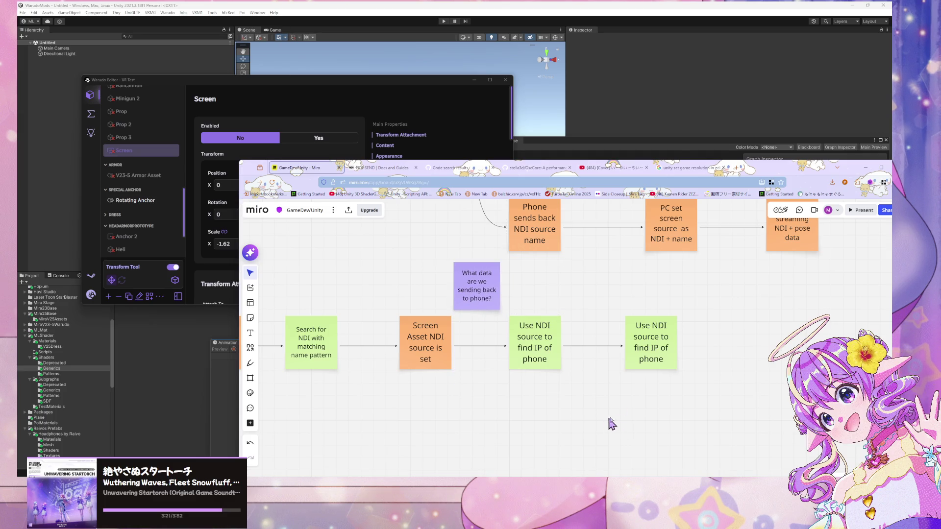
pyautogui.hscroll(5, 632, 373)
pyautogui.hscroll(-4, 536, 350)
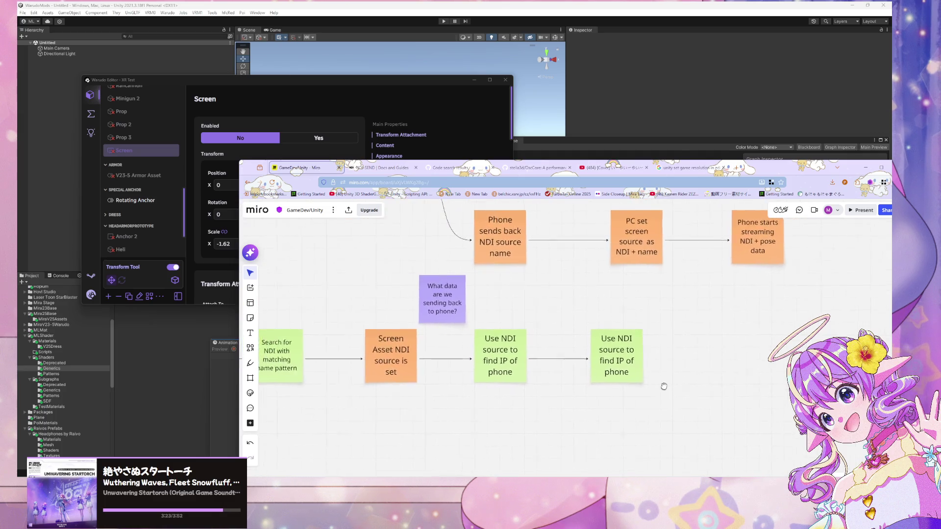
pyautogui.moveTo(435, 305)
pyautogui.mouseDown()
pyautogui.moveTo(564, 318)
pyautogui.moveTo(429, 303)
pyautogui.moveTo(438, 307)
pyautogui.mouseUp()
# Nudge the second green Use NDI note into line and select it
pyautogui.moveTo(629, 352); pyautogui.dragTo(622, 352)
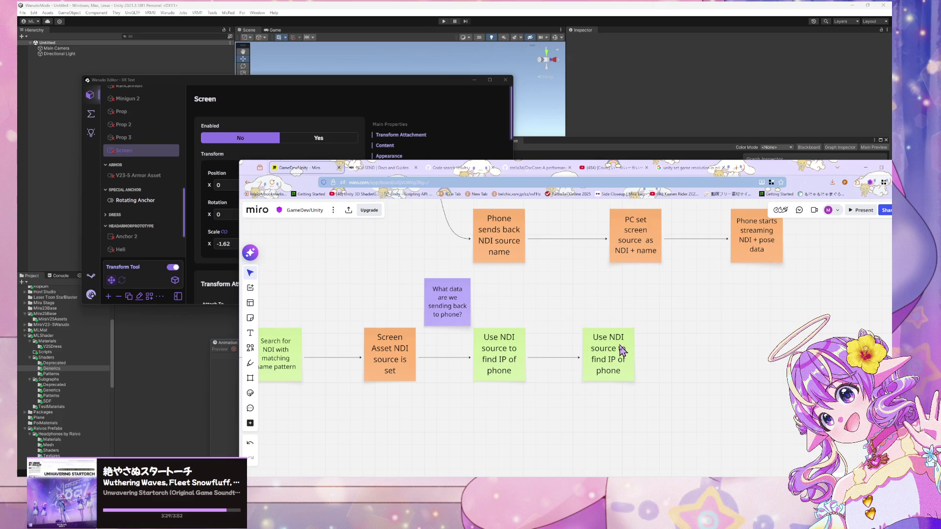
pyautogui.click(621, 352)
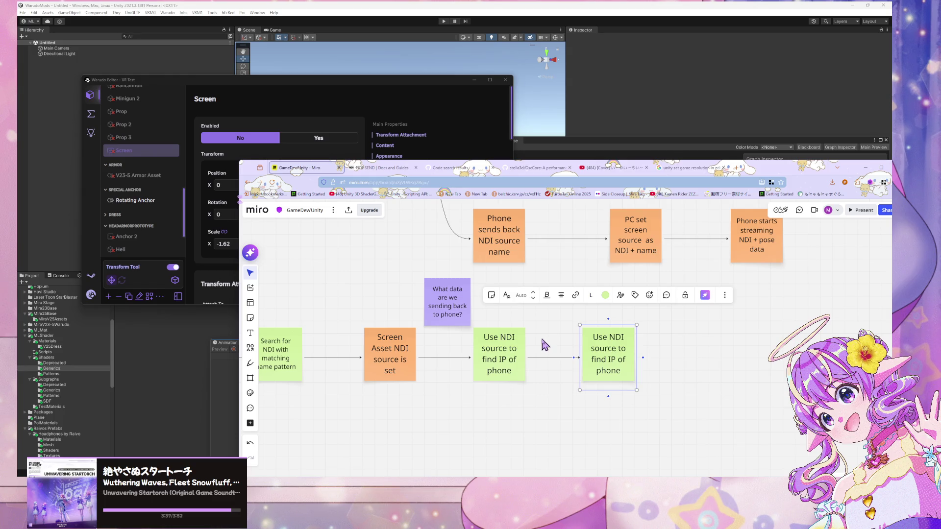
pyautogui.moveTo(544, 338); pyautogui.dragTo(506, 325)
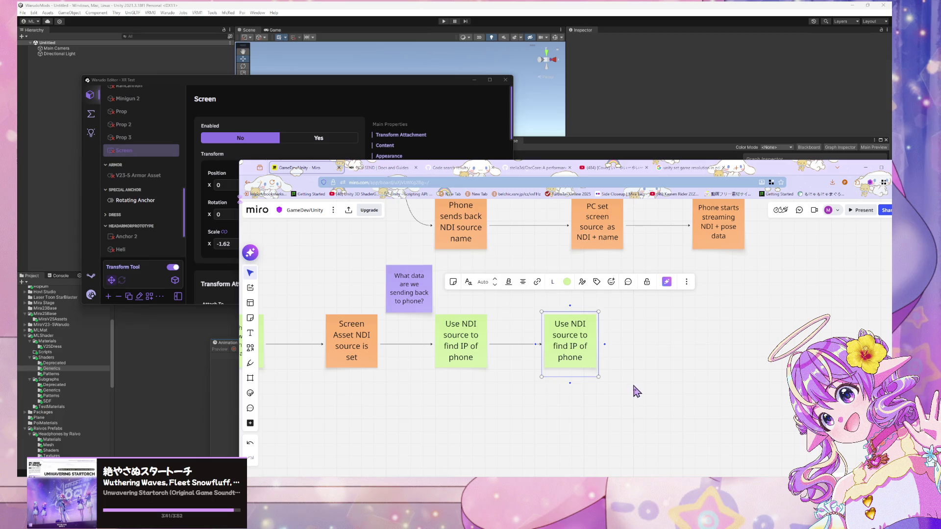
# Replace the second green note's text with 'Use phone IP to connect to OSC/WSS'
pyautogui.doubleClick(582, 346)
pyautogui.hotkey('ctrl', 'a')
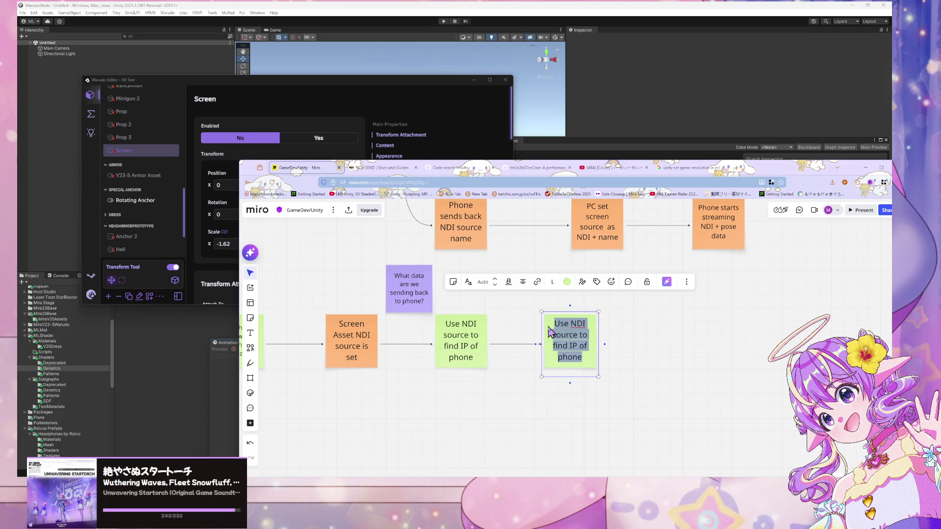
pyautogui.write('Us')
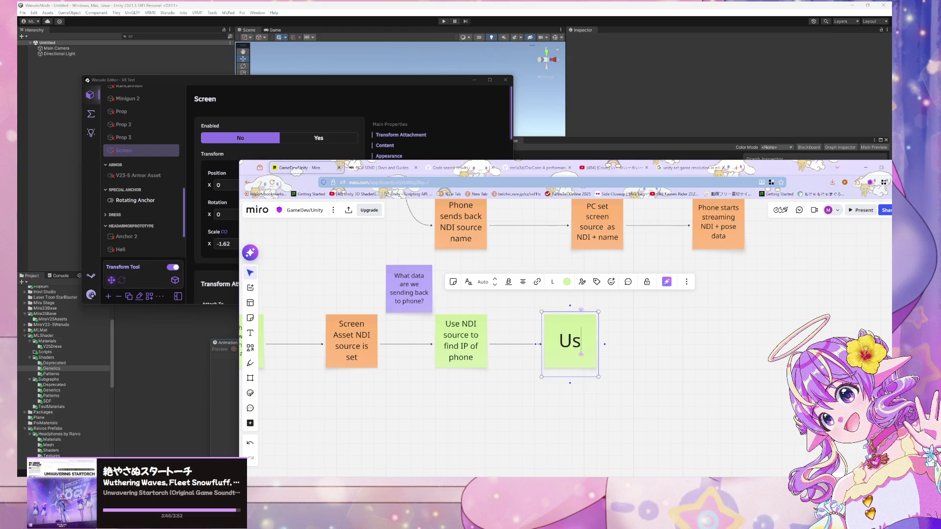
pyautogui.write('e phone I')
pyautogui.press('Escape')
pyautogui.write('IP')
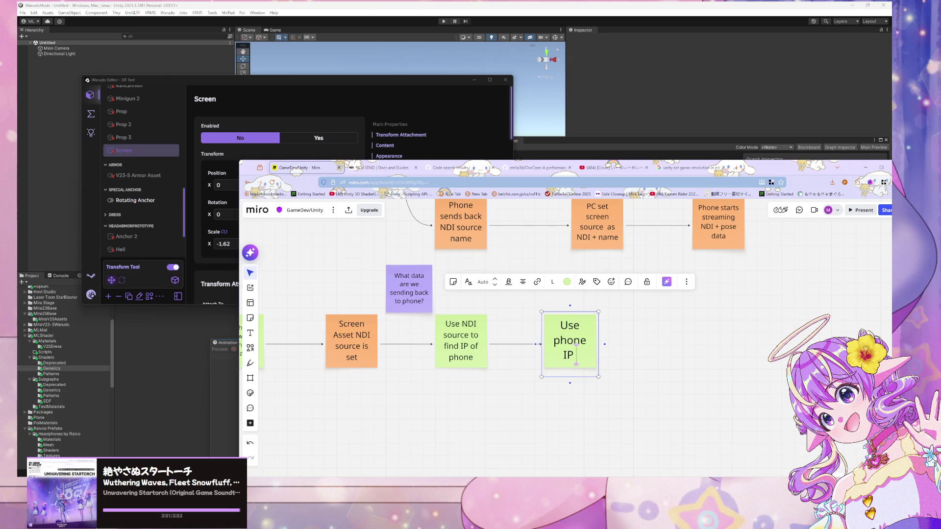
pyautogui.write(' t')
pyautogui.click(342, 340)
pyautogui.press('Escape')
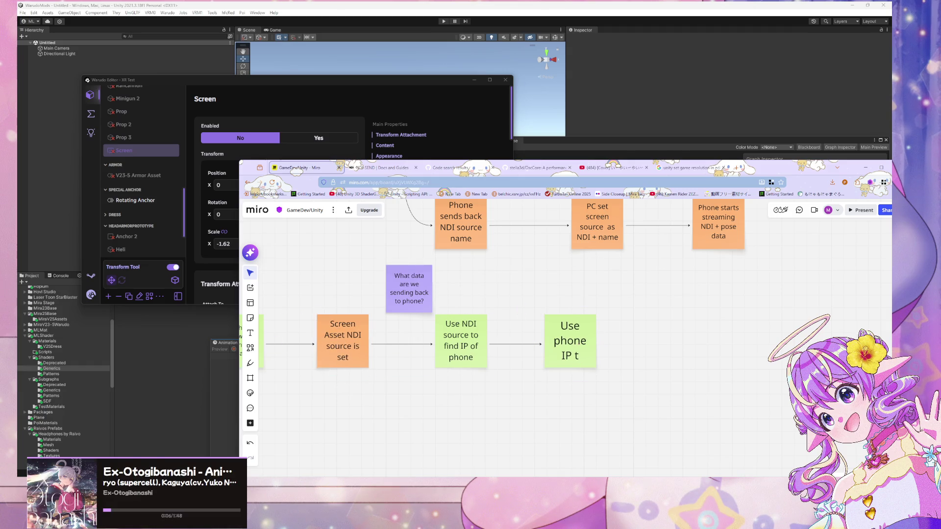
pyautogui.click(579, 360)
pyautogui.click(448, 351)
pyautogui.click(595, 353)
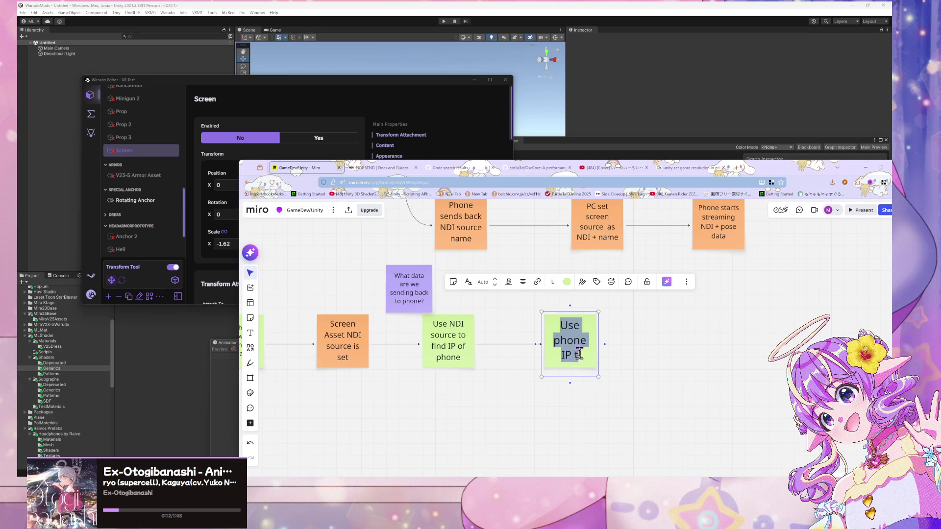
pyautogui.write('o connect to OSC')
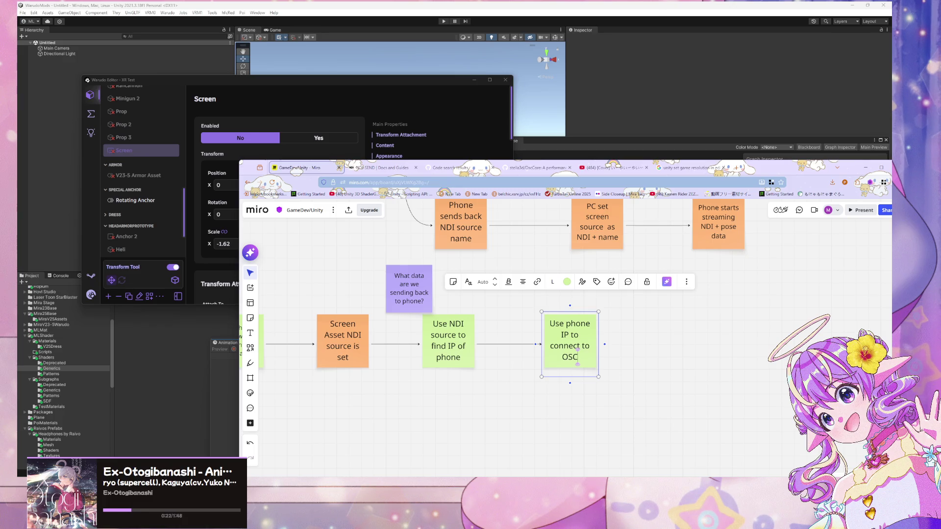
pyautogui.write('/WSS')
pyautogui.click(627, 367)
# Duplicate the 'Screen Asset NDI source is set' note and place the copy after the OSC/WSS note
pyautogui.moveTo(669, 337); pyautogui.dragTo(610, 316)
pyautogui.moveTo(494, 350); pyautogui.dragTo(659, 352)
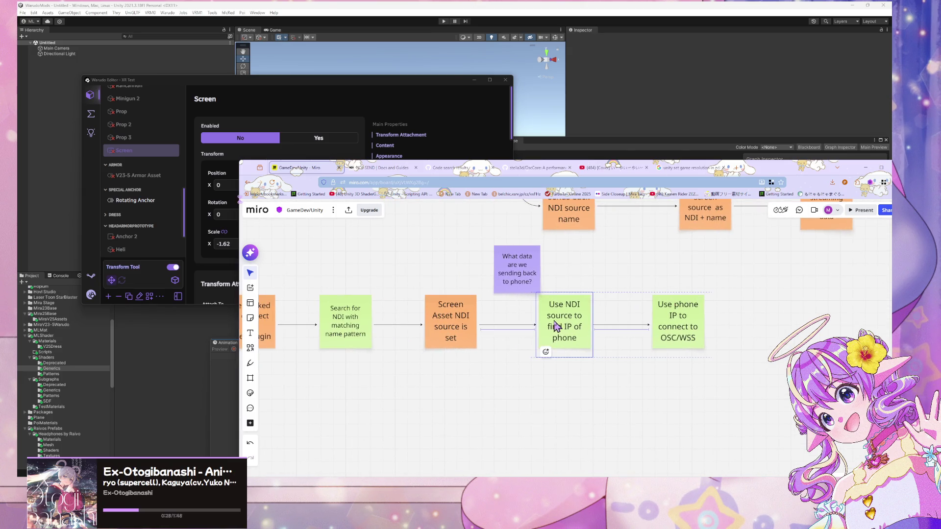
pyautogui.click(697, 329)
pyautogui.click(466, 316)
pyautogui.moveTo(502, 338)
pyautogui.keyDown('alt'); pyautogui.mouseDown()
pyautogui.moveTo(534, 326)
pyautogui.moveTo(843, 324)
pyautogui.moveTo(711, 317)
pyautogui.moveTo(809, 332)
pyautogui.mouseUp(); pyautogui.keyUp('alt')
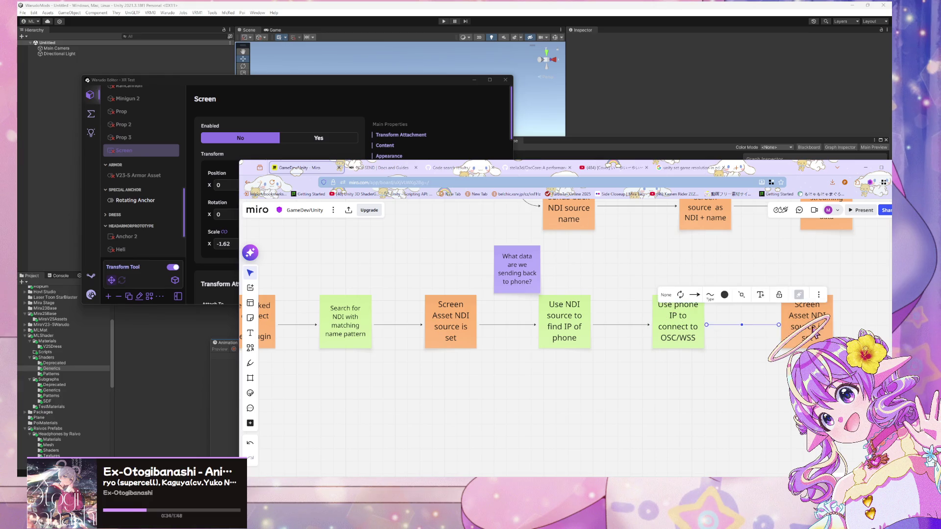
# Type 'Asset starts retrieving data to update camera' into the orange copy at the flow's end
pyautogui.click(809, 333)
pyautogui.click(810, 333)
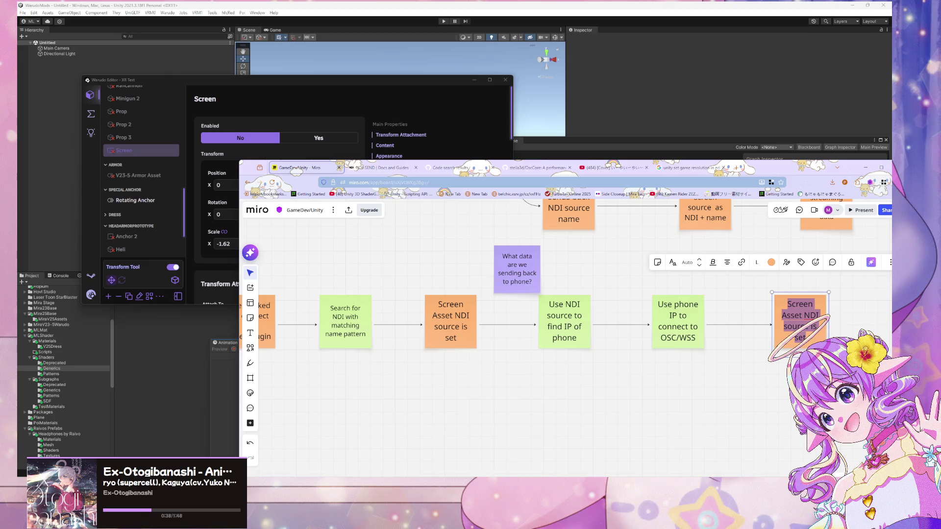
pyautogui.scroll(-2, 563, 355)
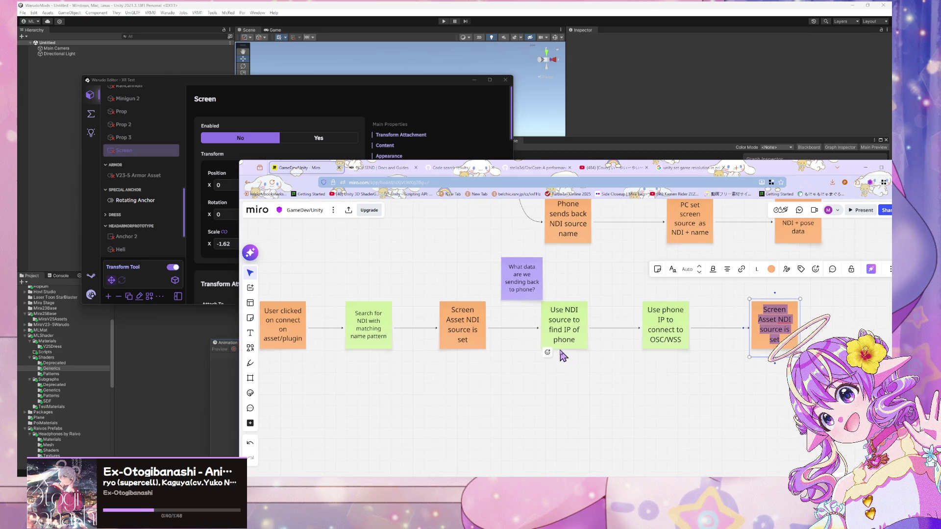
pyautogui.write('Asset starts')
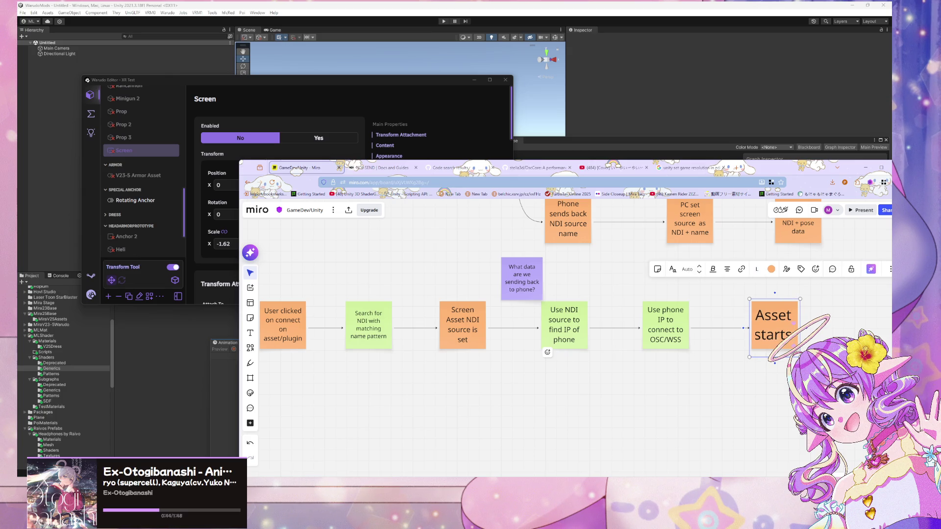
pyautogui.write(' ret')
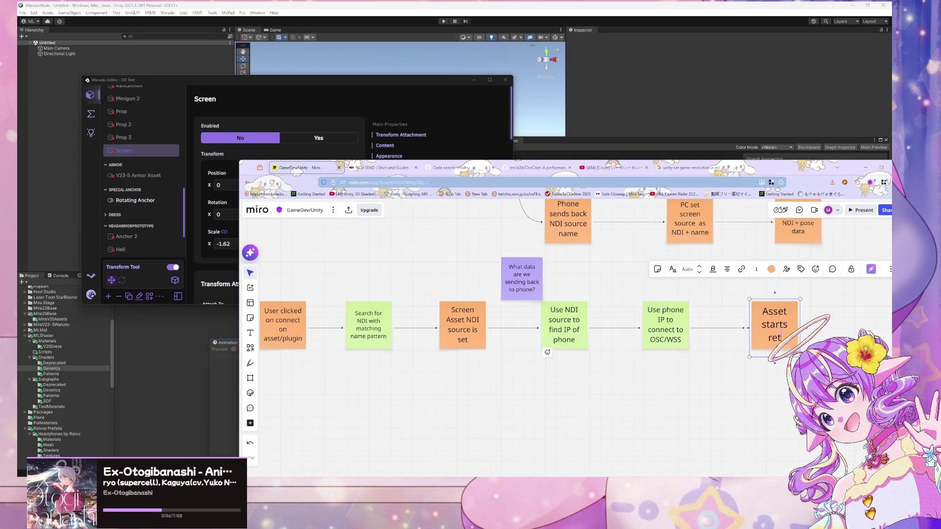
pyautogui.write('rieving')
pyautogui.write(' data')
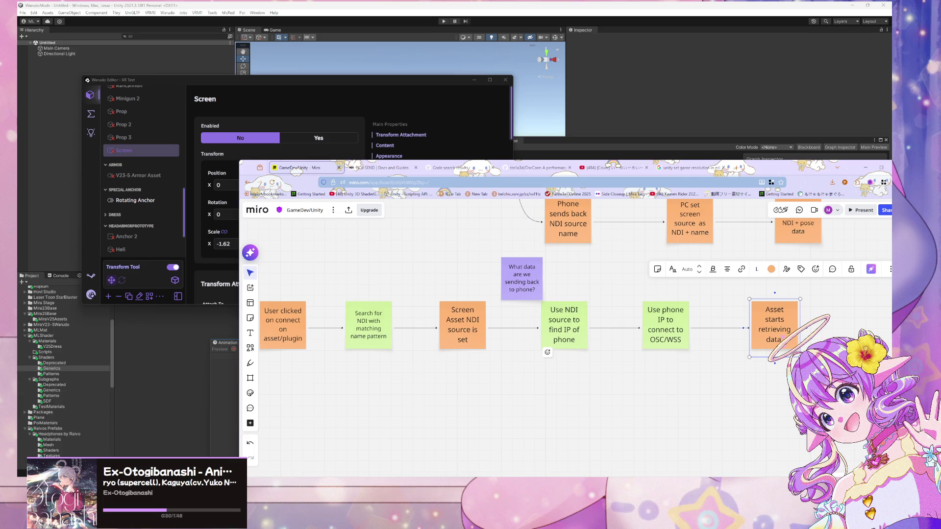
pyautogui.write(' to update camera')
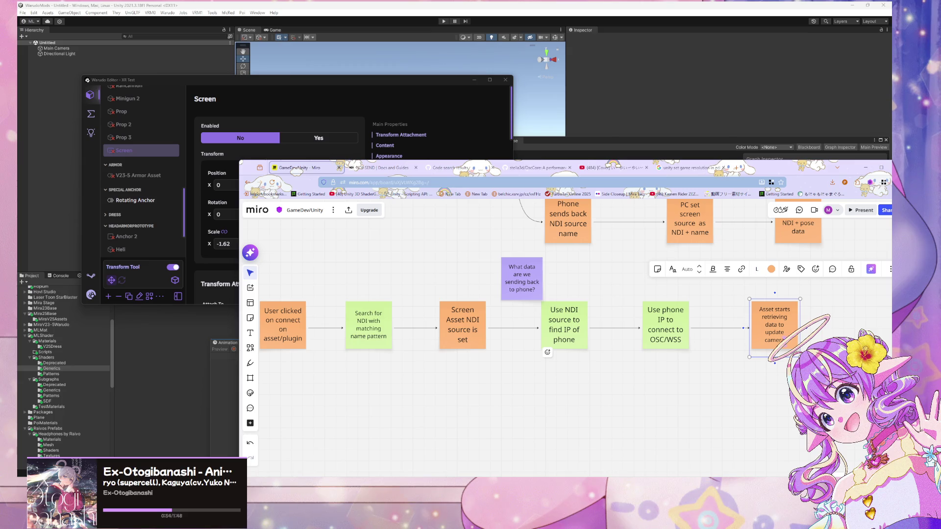
pyautogui.scroll(3, 546, 353)
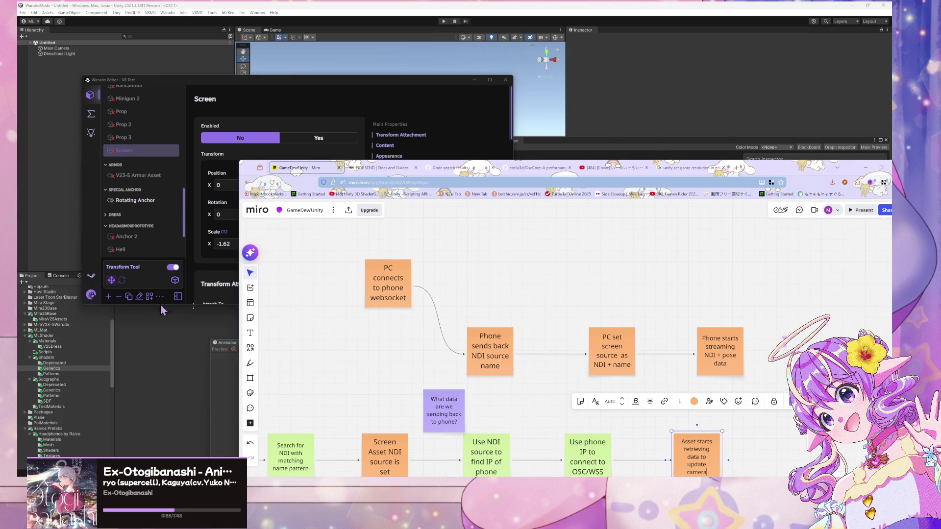
# Box-select the top row from 'PC connects to phone websocket' to 'Phone starts streaming NDI + pose data' and delete it
pyautogui.hscroll(-5, 564, 319)
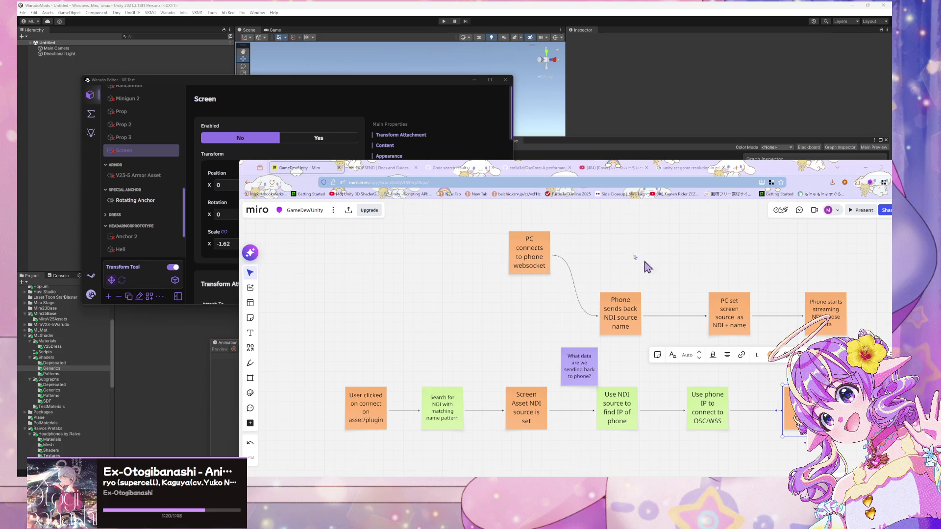
pyautogui.hscroll(5, 626, 260)
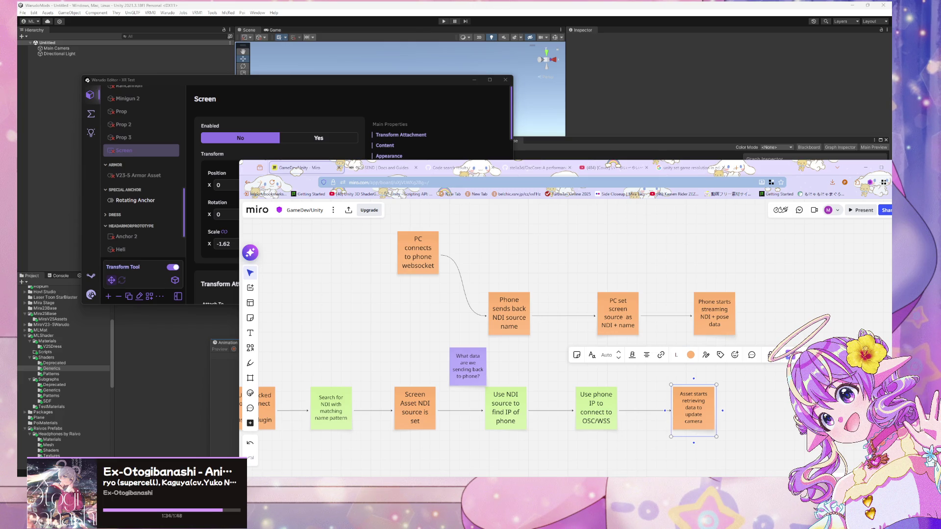
pyautogui.hscroll(-2, 750, 386)
pyautogui.moveTo(424, 233)
pyautogui.mouseDown()
pyautogui.moveTo(815, 345)
pyautogui.moveTo(814, 334)
pyautogui.mouseUp()
pyautogui.press('Delete')
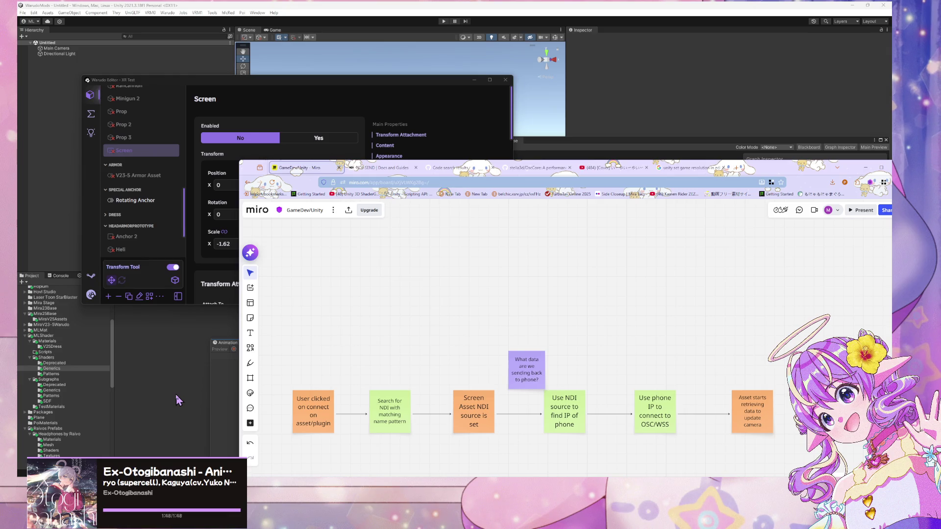
# Switch to the Warudo blueprint graph and collapse the CUSTOM group
pyautogui.click(34, 54)
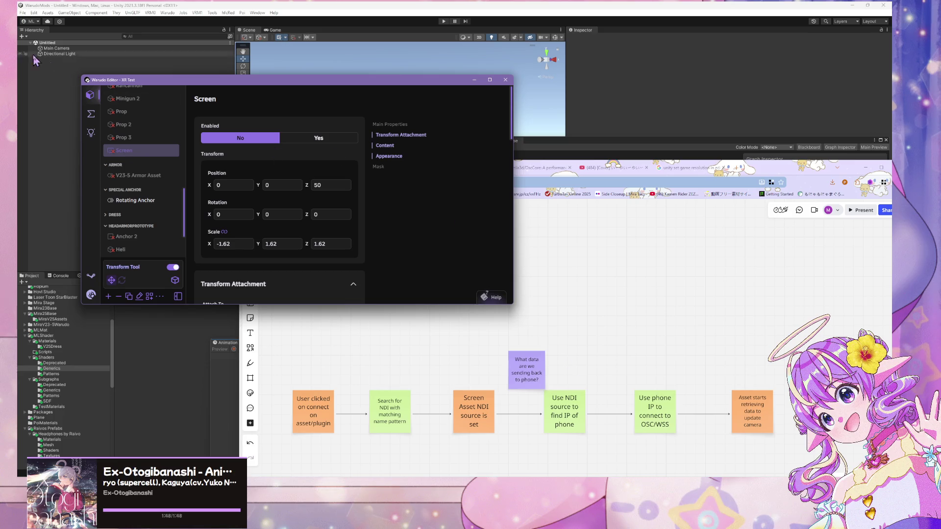
pyautogui.click(91, 113)
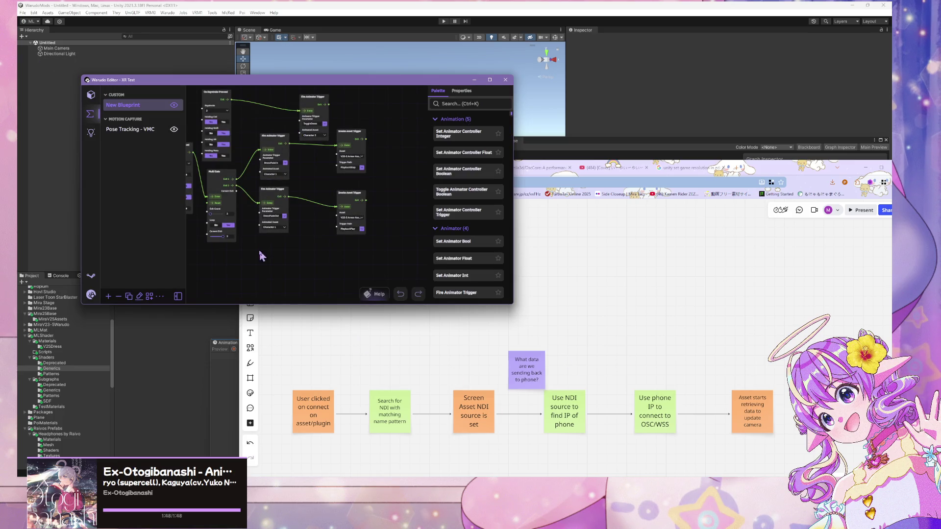
pyautogui.click(113, 97)
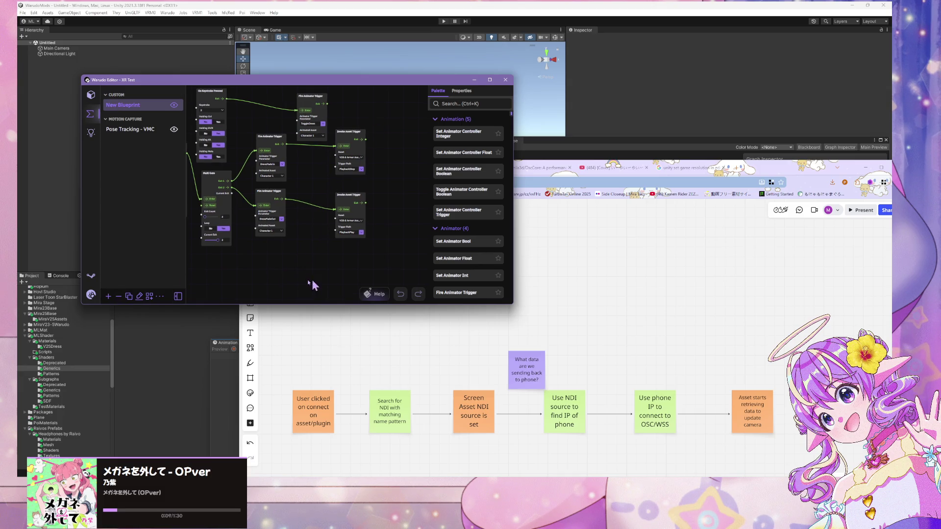
pyautogui.moveTo(308, 231); pyautogui.dragTo(357, 122)
# Search the palette for 'ass' and drag a Set Asset Property node onto the graph
pyautogui.click(471, 105)
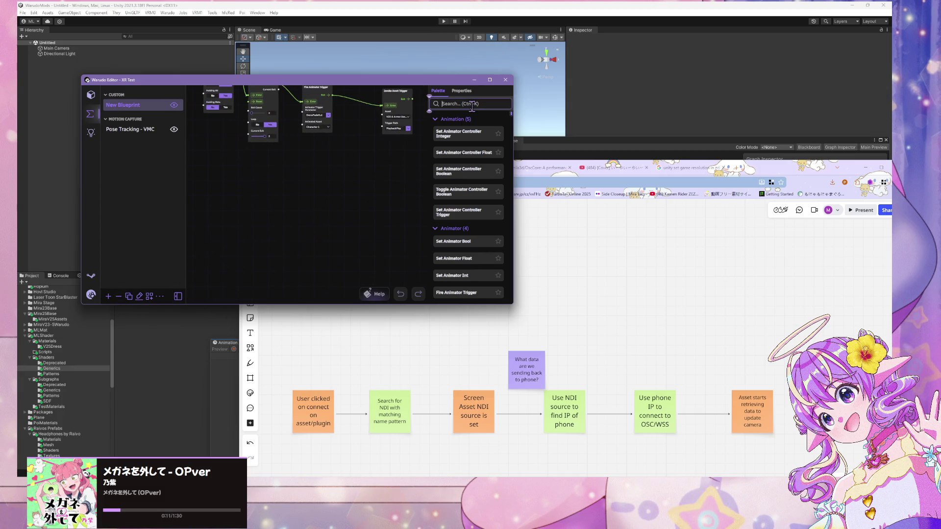
pyautogui.write('set asset')
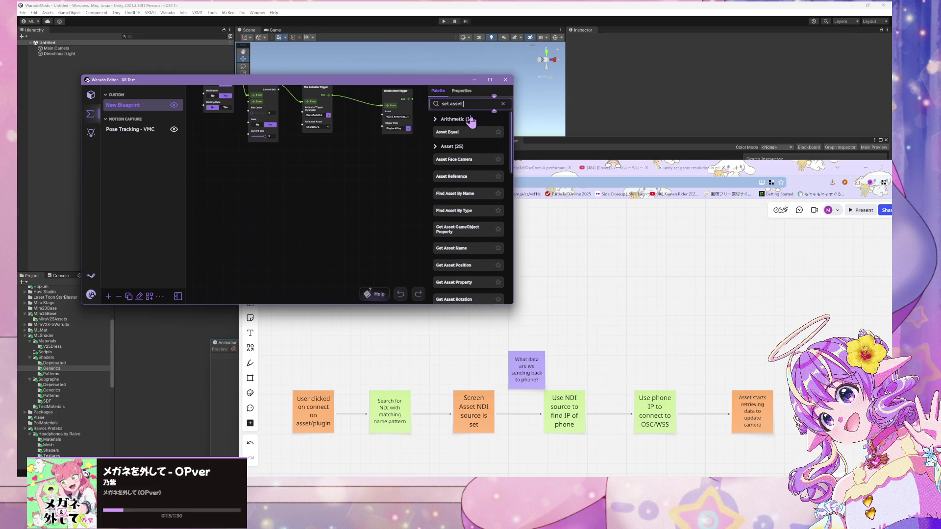
pyautogui.write(' st')
pyautogui.hotkey('ctrl', 'a')
pyautogui.press('BackSpace')
pyautogui.write('ass')
pyautogui.scroll(-2, 487, 192)
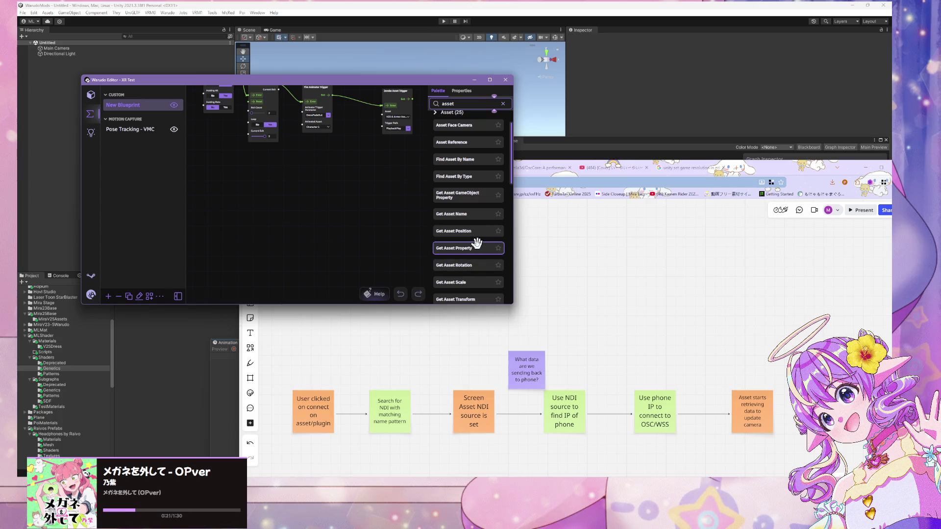
pyautogui.scroll(-5, 478, 247)
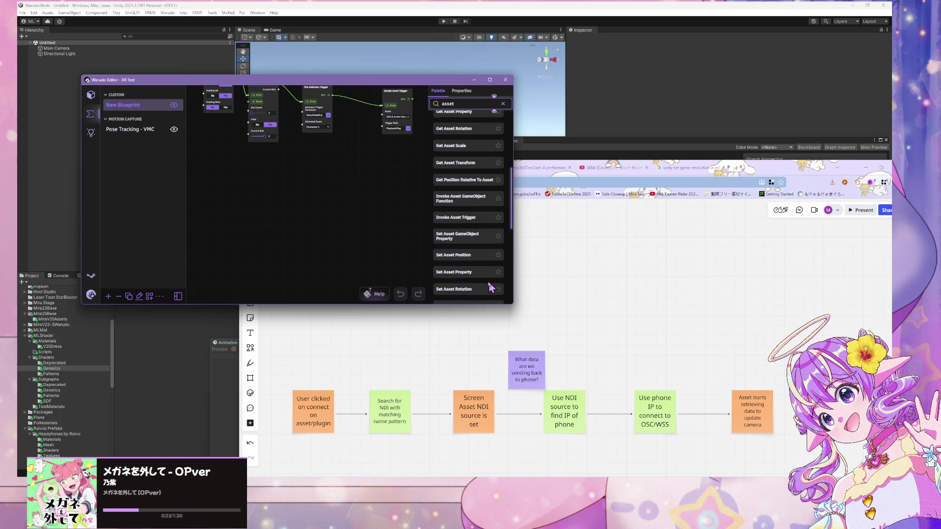
pyautogui.moveTo(471, 273); pyautogui.dragTo(310, 175)
pyautogui.scroll(4, 362, 208)
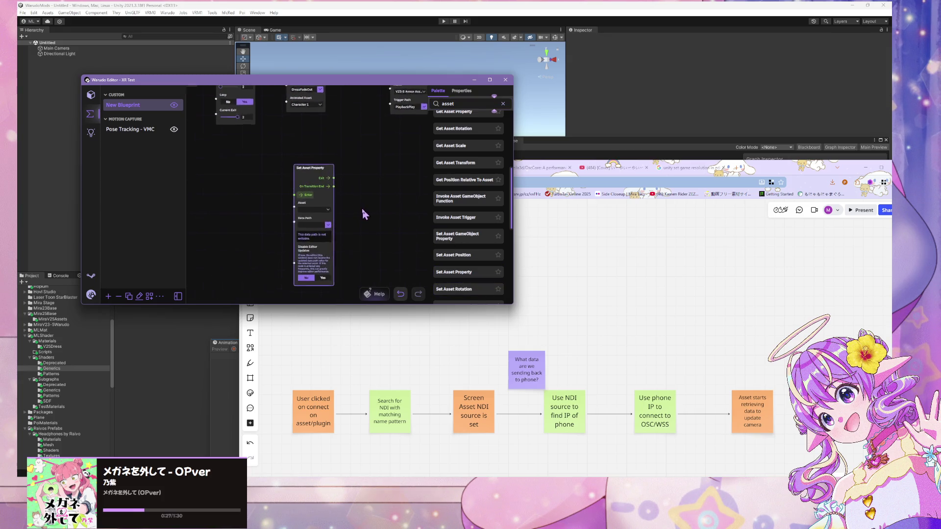
pyautogui.moveTo(366, 229); pyautogui.dragTo(403, 175)
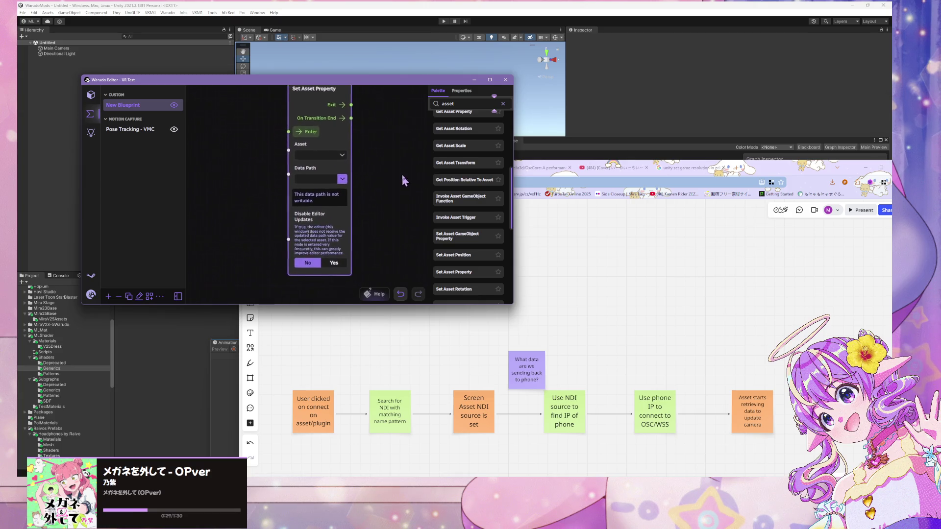
# Browse the new node's asset list, then search the palette for 'osc'
pyautogui.click(326, 153)
pyautogui.scroll(-10, 289, 255)
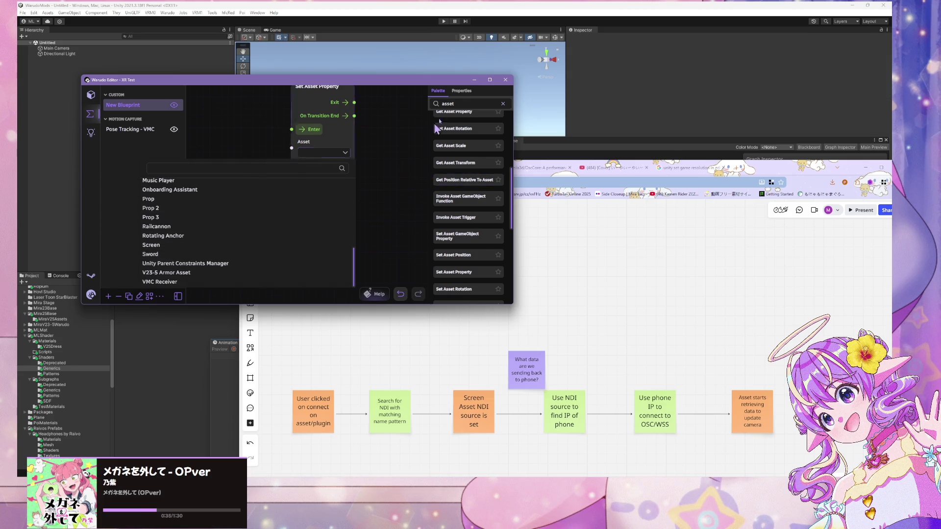
pyautogui.click(432, 104)
pyautogui.hotkey('ctrl', 'a')
pyautogui.write('osc')
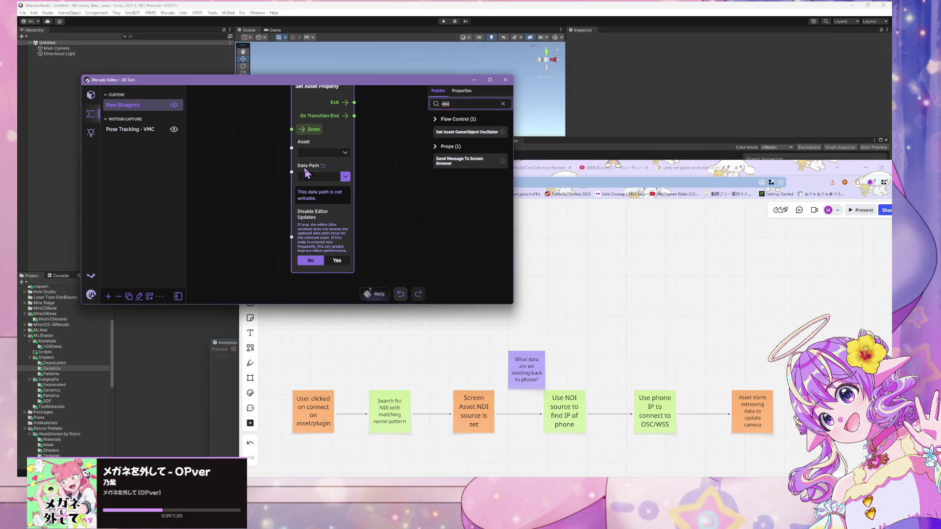
# Open the Warudo workshop page in Steam
pyautogui.moveTo(463, 528)
pyautogui.moveTo(552, 528)
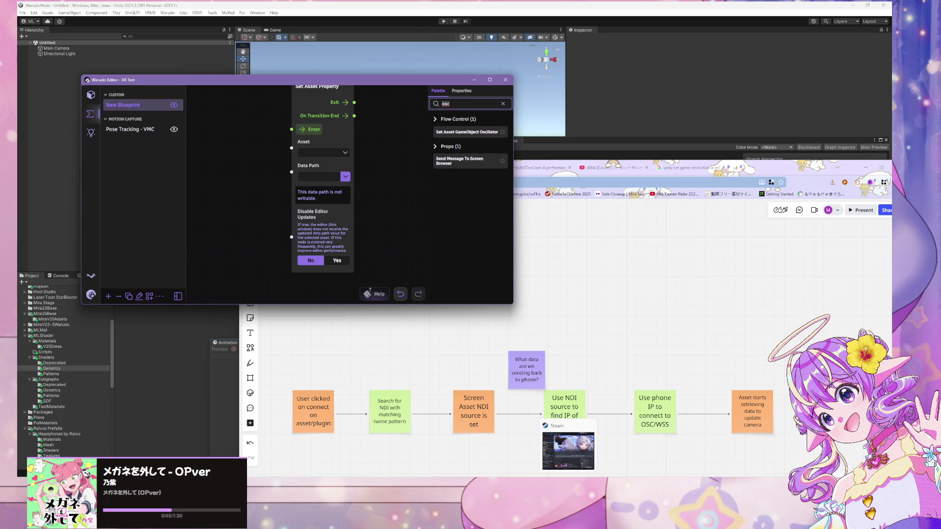
pyautogui.click(795, 320)
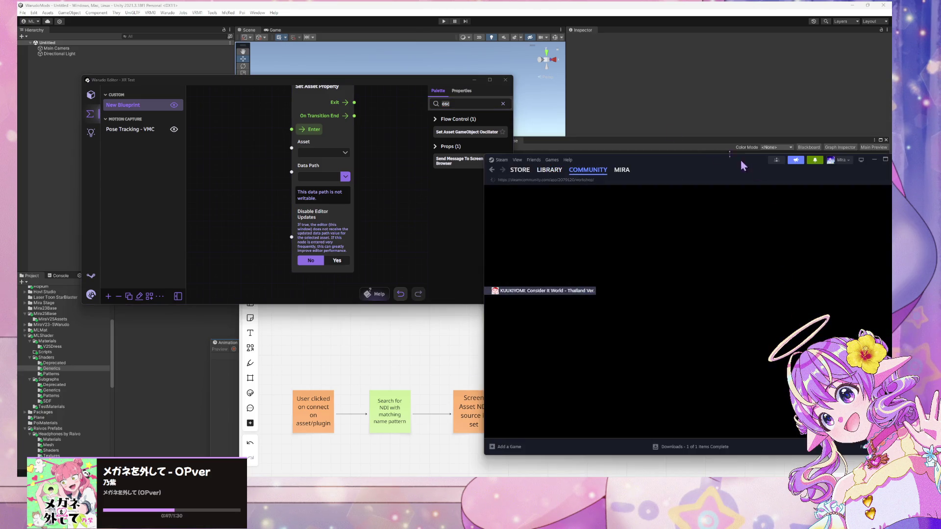
# Search the Warudo Workshop for 'osc' and subscribe to the OSC (Fork) plugin
pyautogui.moveTo(709, 168)
pyautogui.mouseDown()
pyautogui.moveTo(567, 129)
pyautogui.moveTo(532, 109)
pyautogui.mouseUp()
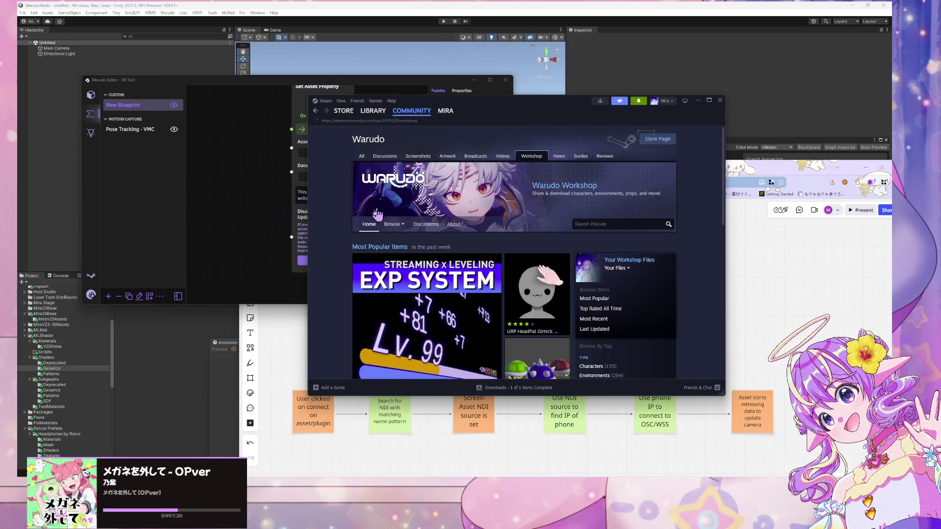
pyautogui.click(602, 223)
pyautogui.write('osc')
pyautogui.press('Return')
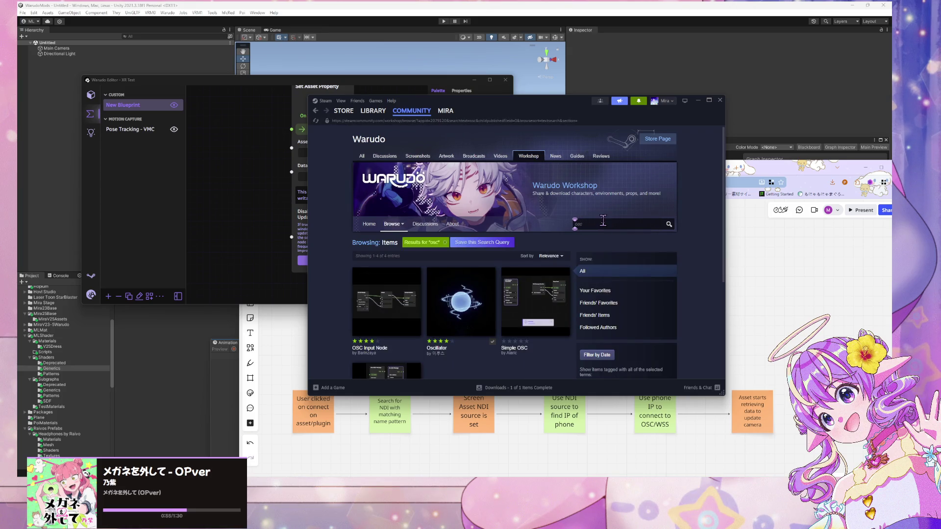
pyautogui.moveTo(395, 308)
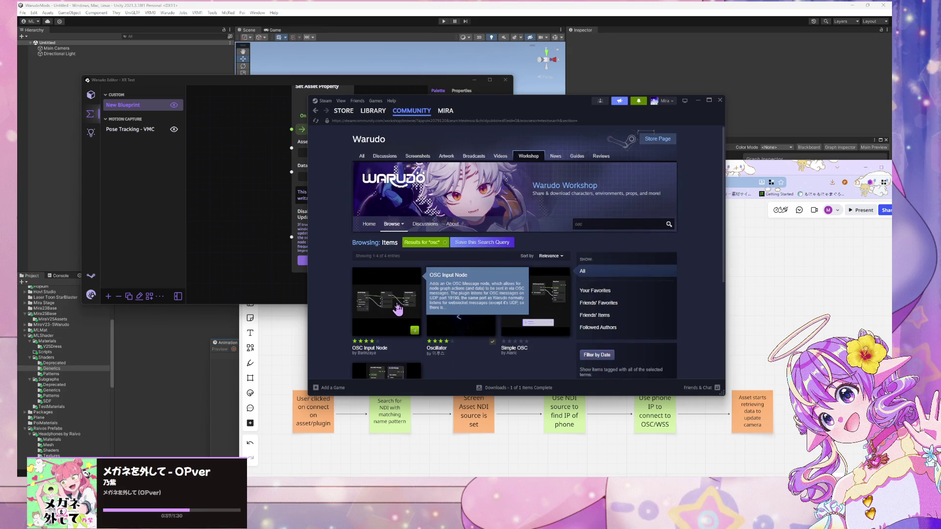
pyautogui.moveTo(549, 310)
pyautogui.moveTo(412, 333)
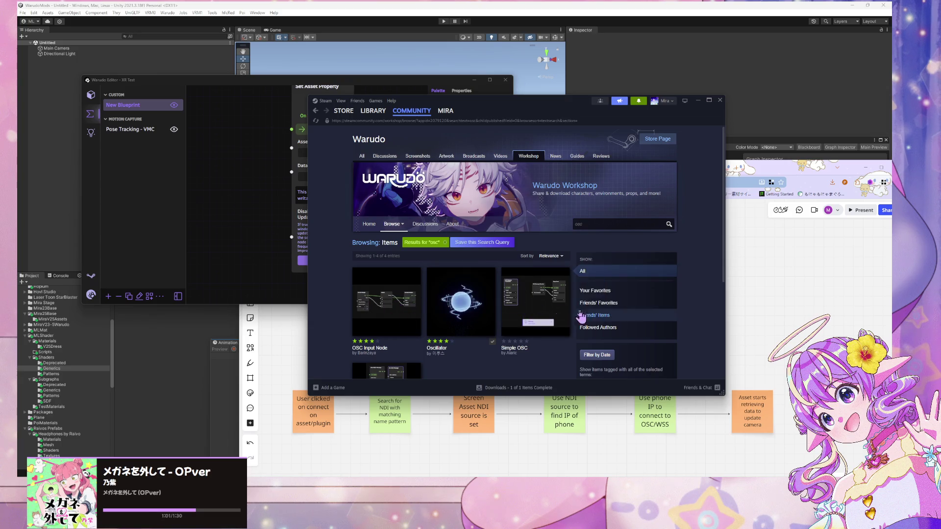
pyautogui.scroll(-3, 399, 303)
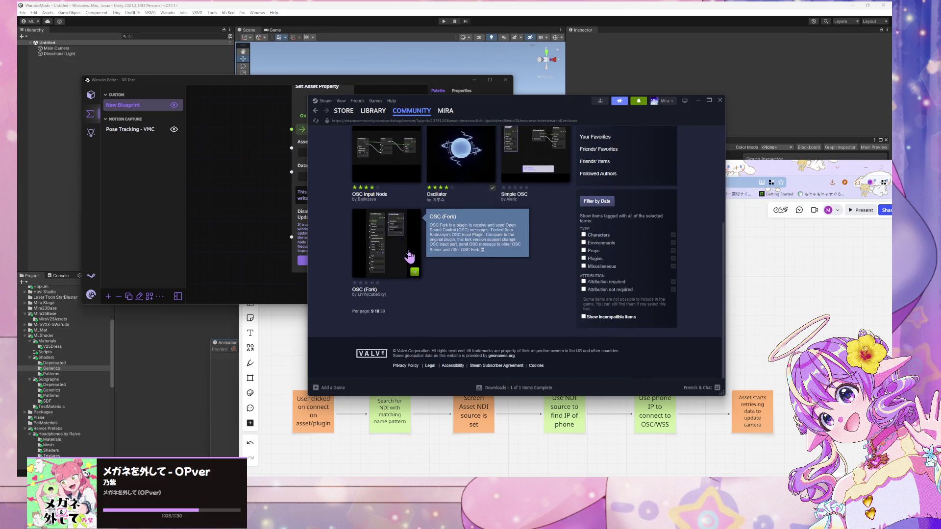
pyautogui.scroll(3, 406, 265)
pyautogui.scroll(-2, 407, 301)
pyautogui.click(389, 293)
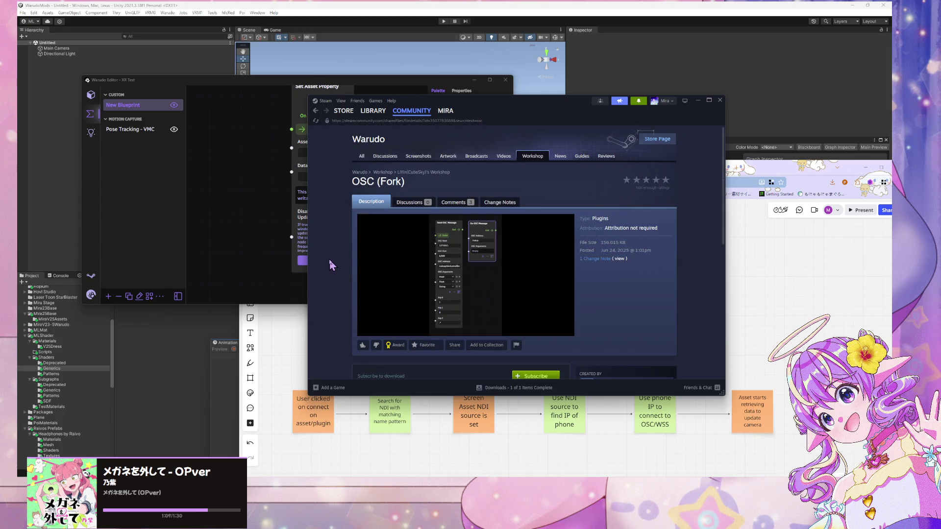
pyautogui.scroll(-2, 444, 289)
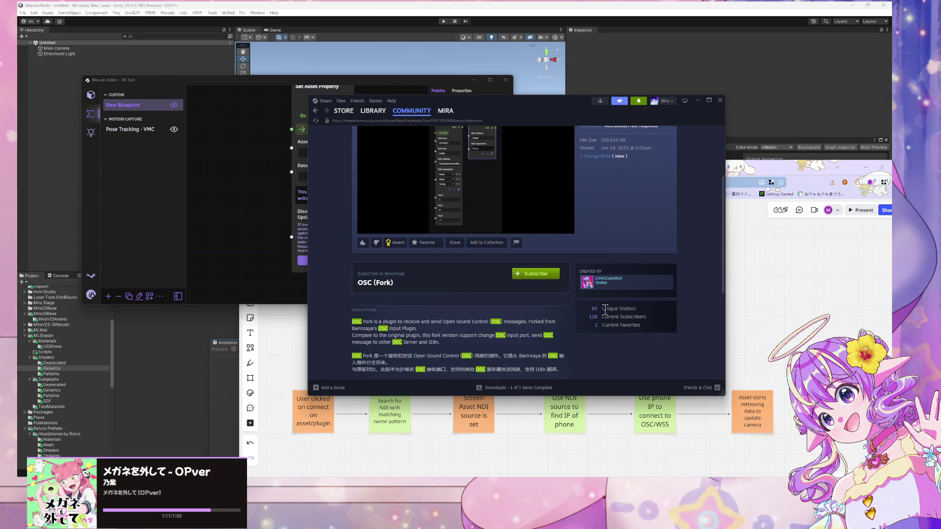
pyautogui.click(534, 282)
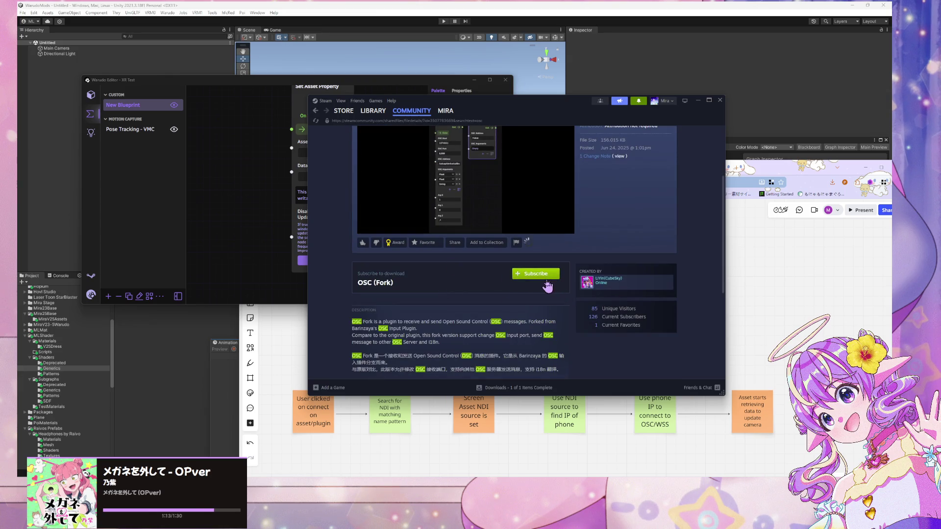
# Subscribe to the OSC Input Node plugin from the osc search results
pyautogui.click(316, 111)
pyautogui.click(385, 224)
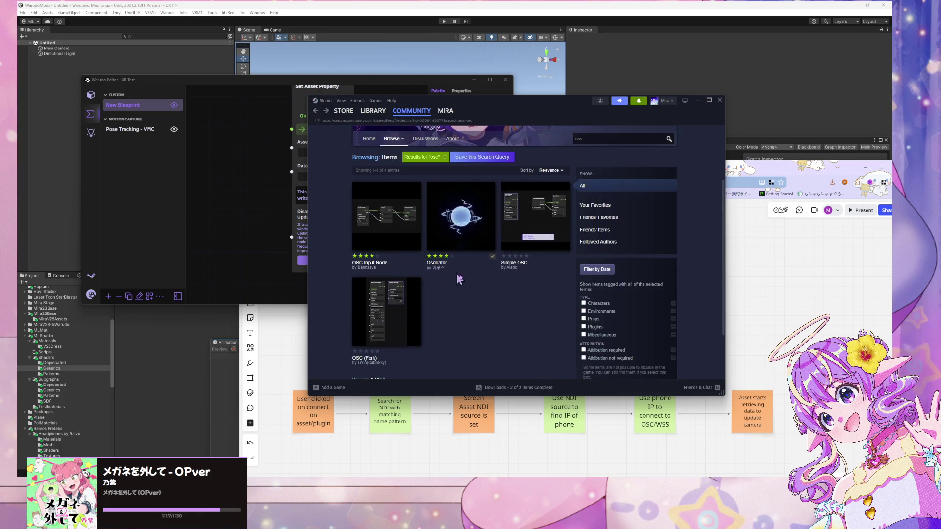
pyautogui.scroll(-3, 465, 263)
pyautogui.scroll(1, 521, 275)
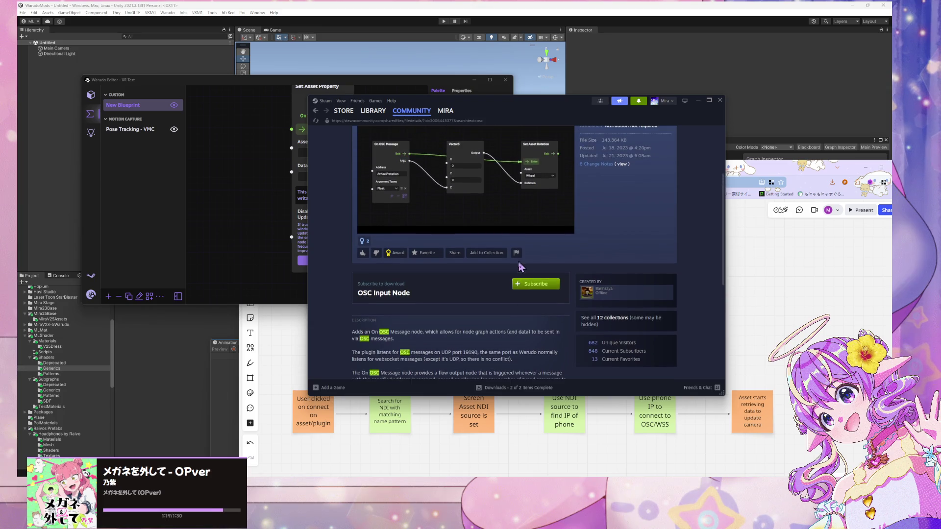
pyautogui.click(528, 288)
pyautogui.scroll(-3, 431, 265)
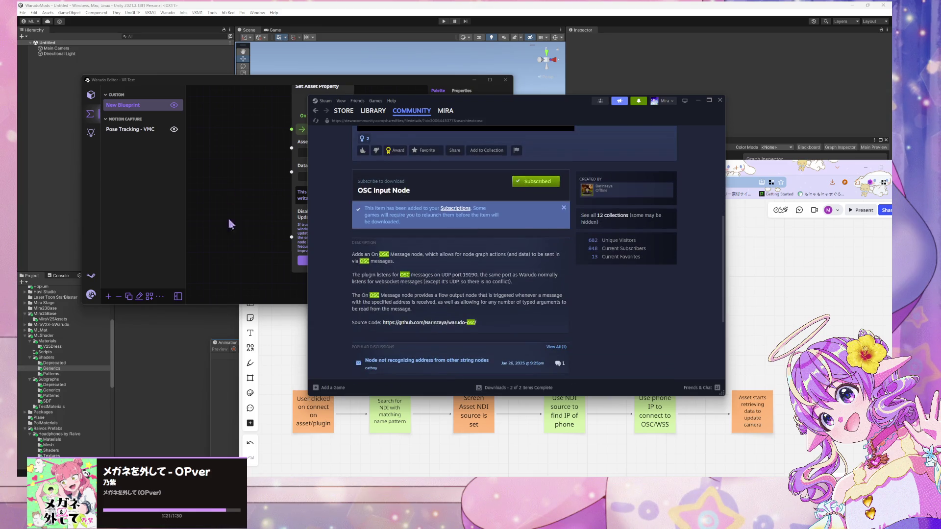
pyautogui.moveTo(451, 128); pyautogui.dragTo(644, 152)
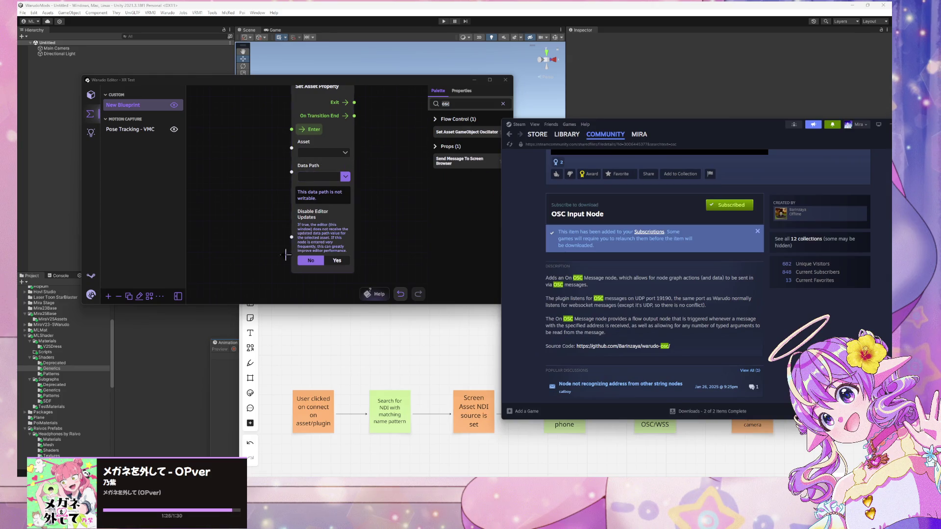
# Set the Set Asset Property node's data path to NdiSource
pyautogui.scroll(-2, 246, 196)
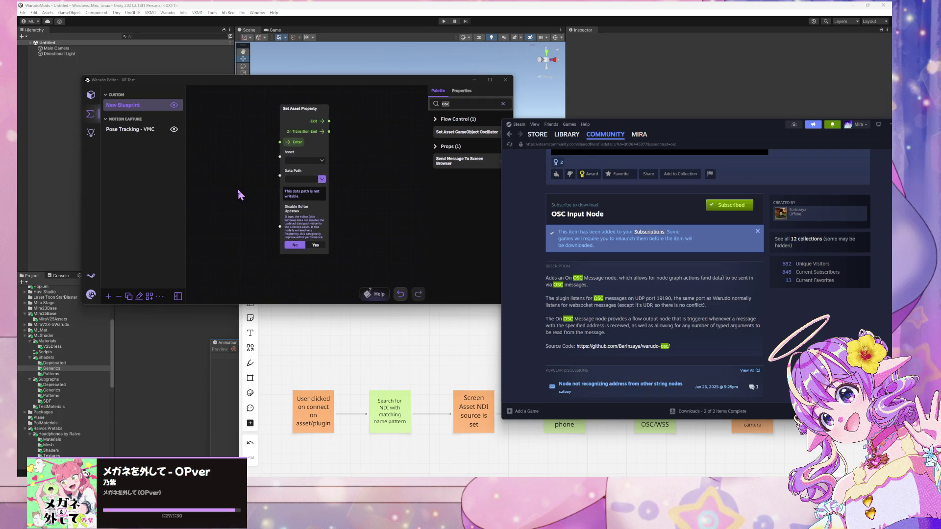
pyautogui.click(292, 187)
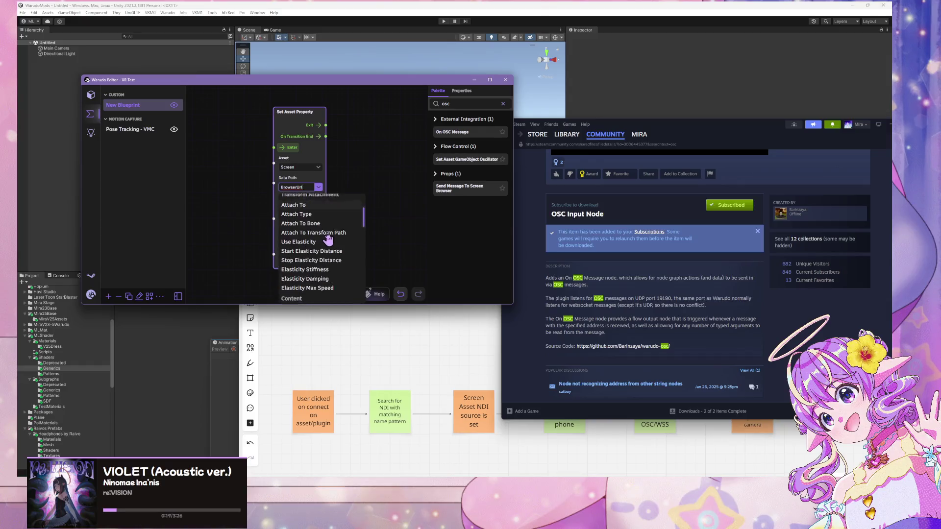
pyautogui.scroll(-10, 328, 239)
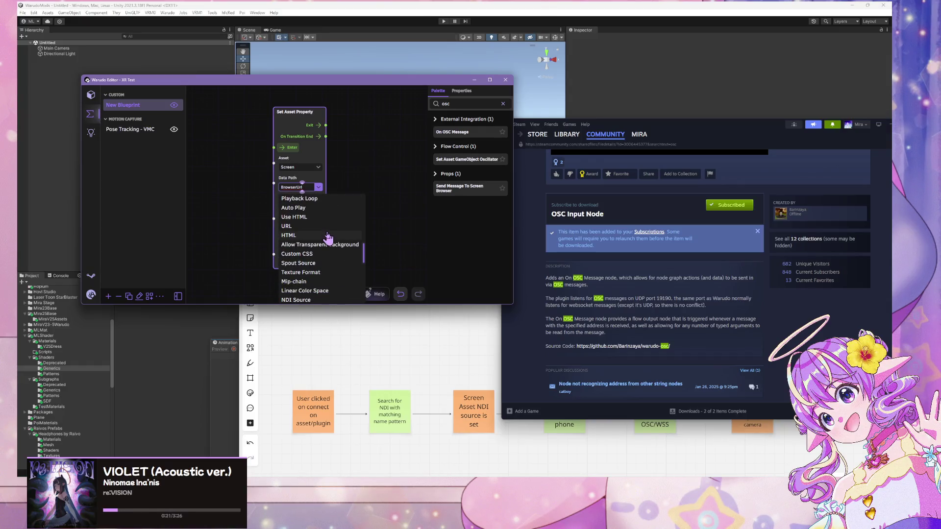
pyautogui.click(319, 268)
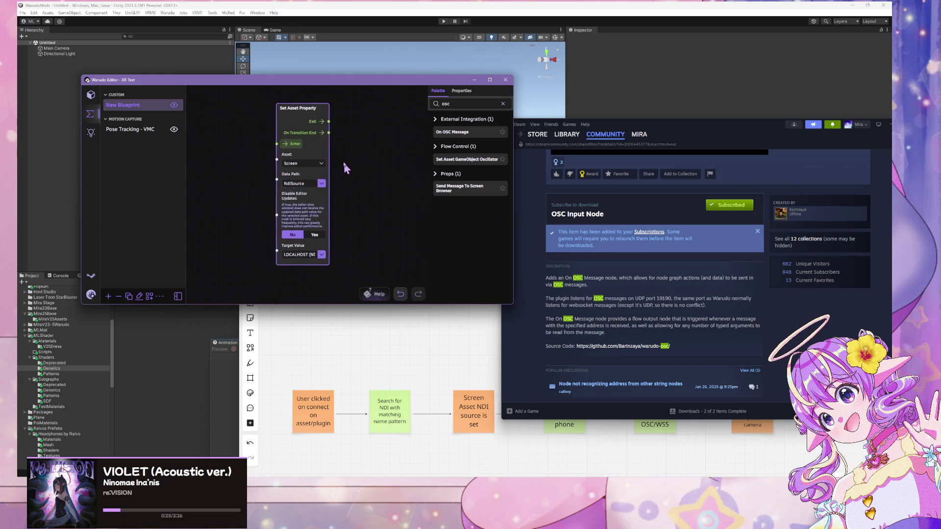
# Review the node's Target Value NDI source choices, leaving it at LOCALHOST
pyautogui.click(317, 245)
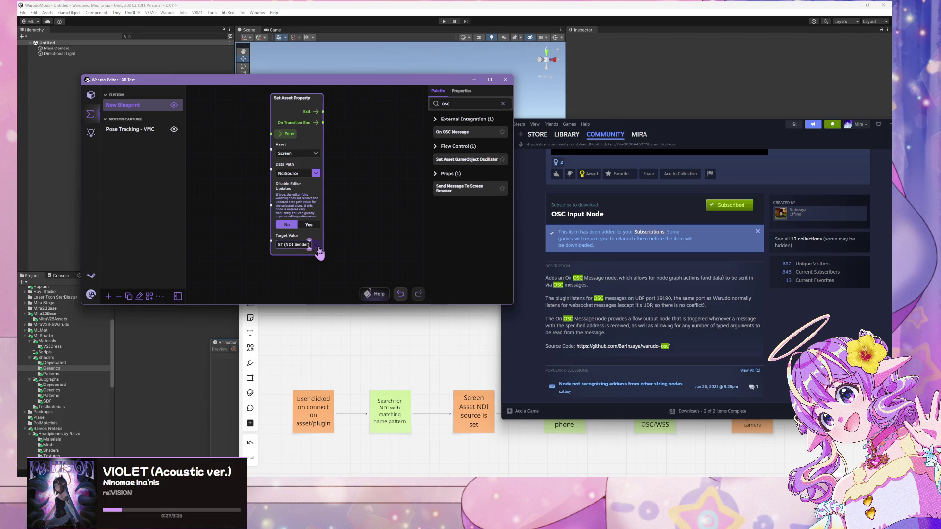
pyautogui.click(268, 241)
pyautogui.click(301, 271)
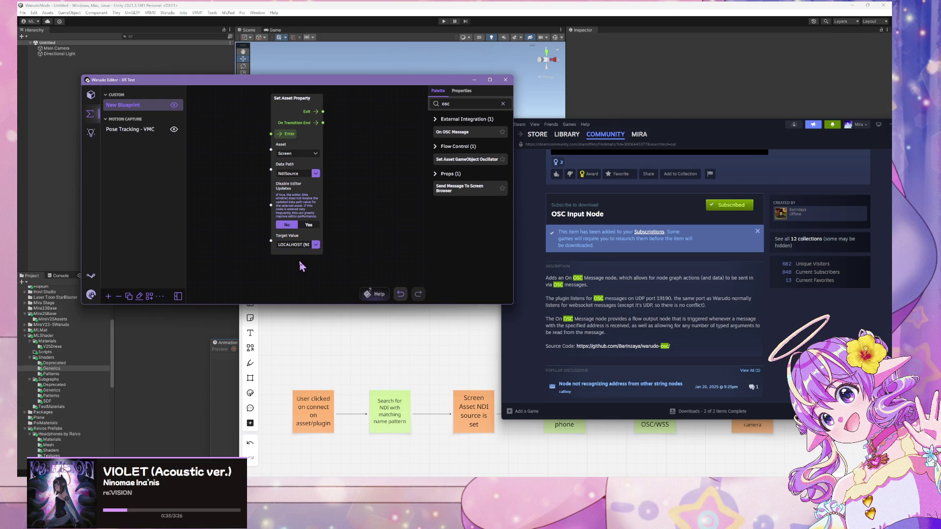
pyautogui.click(294, 248)
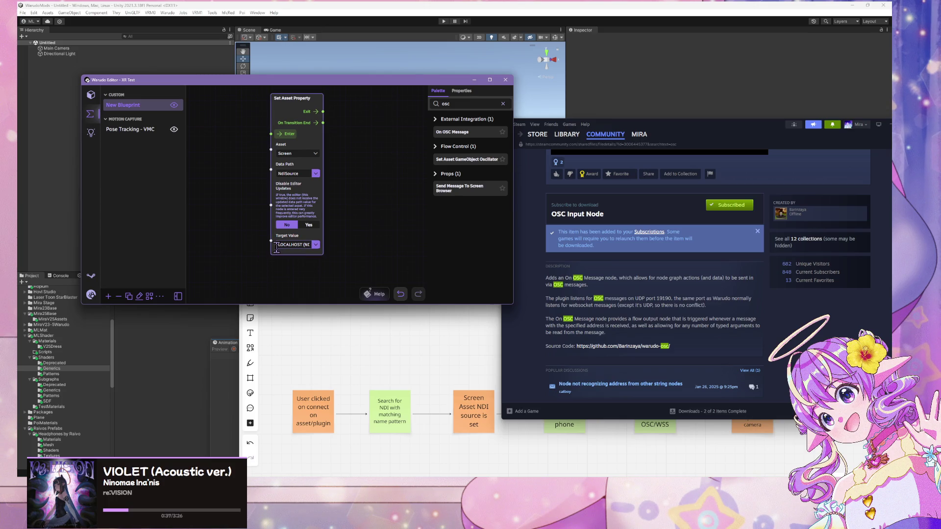
pyautogui.click(316, 245)
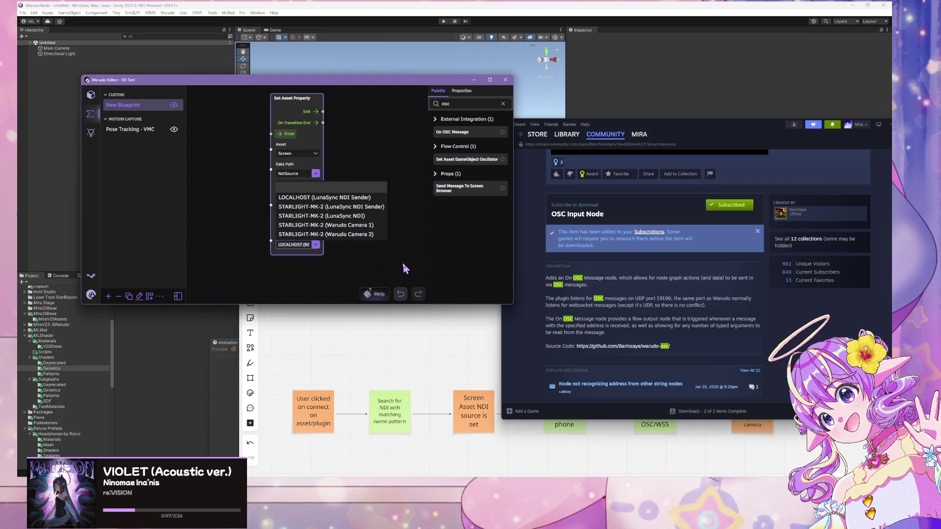
pyautogui.click(405, 269)
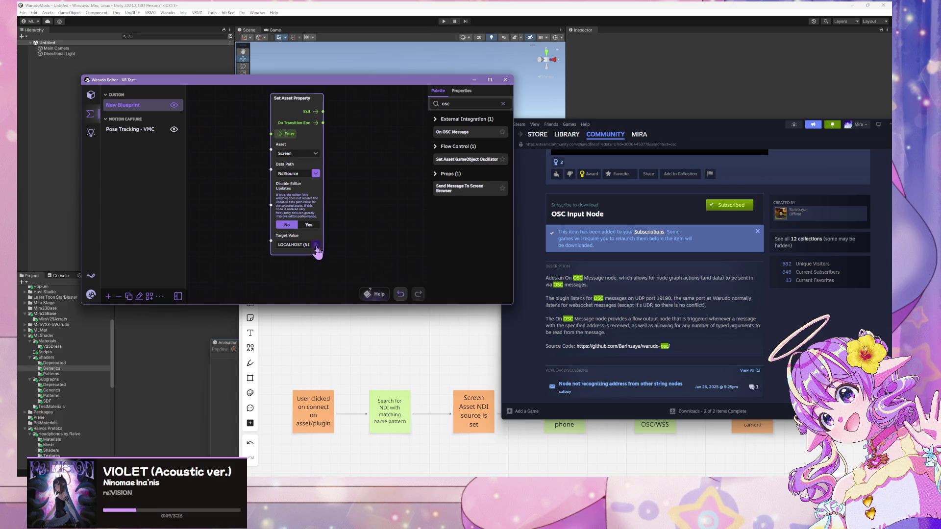
pyautogui.click(317, 248)
pyautogui.click(311, 258)
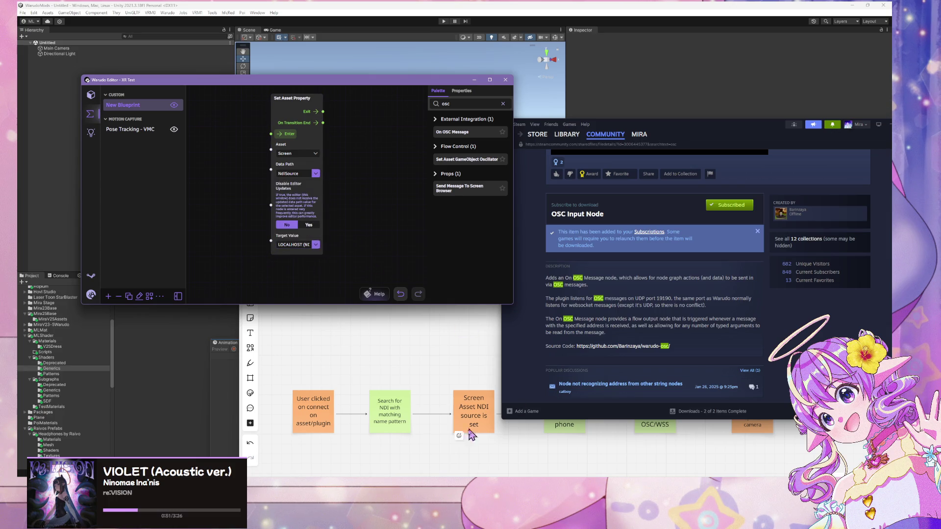
pyautogui.click(316, 245)
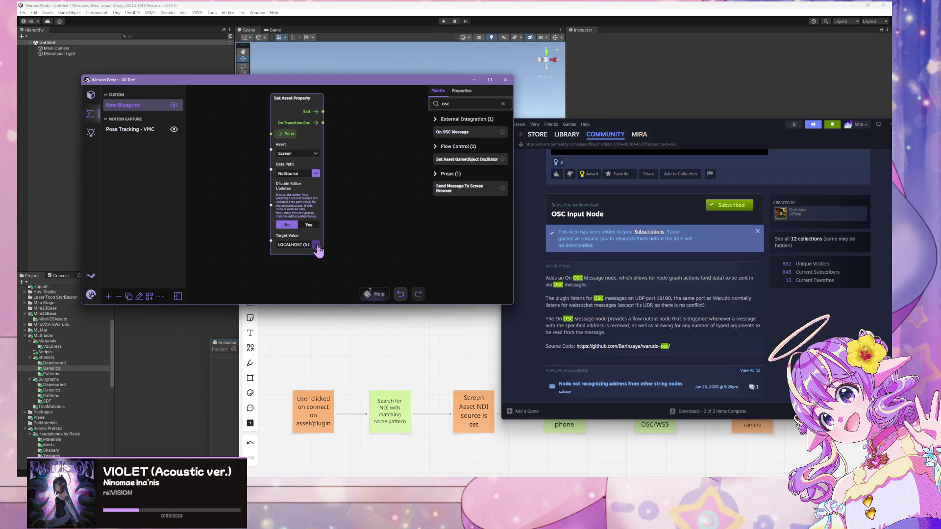
pyautogui.click(324, 265)
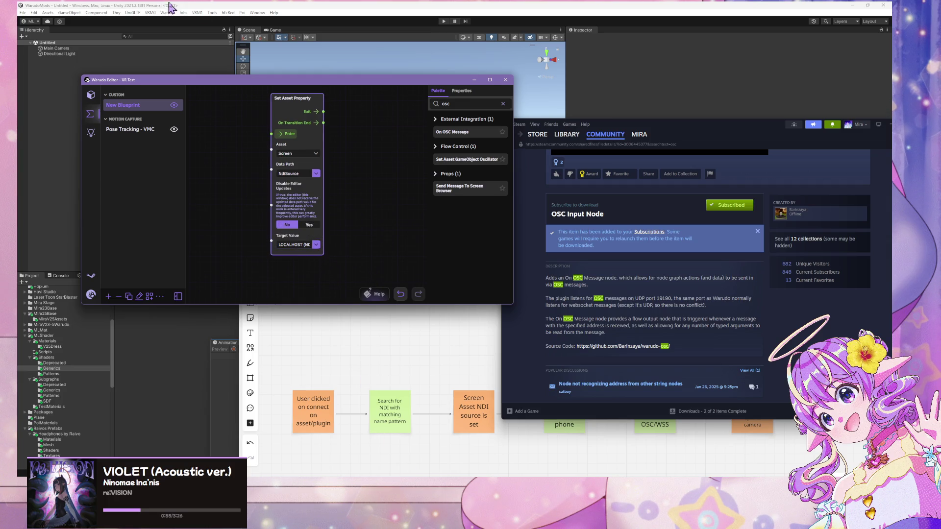
# Pan the blueprint graph and drag the Warudo editor to the right of the screen
pyautogui.scroll(1, 255, 143)
pyautogui.scroll(2, 251, 143)
pyautogui.scroll(-2, 252, 143)
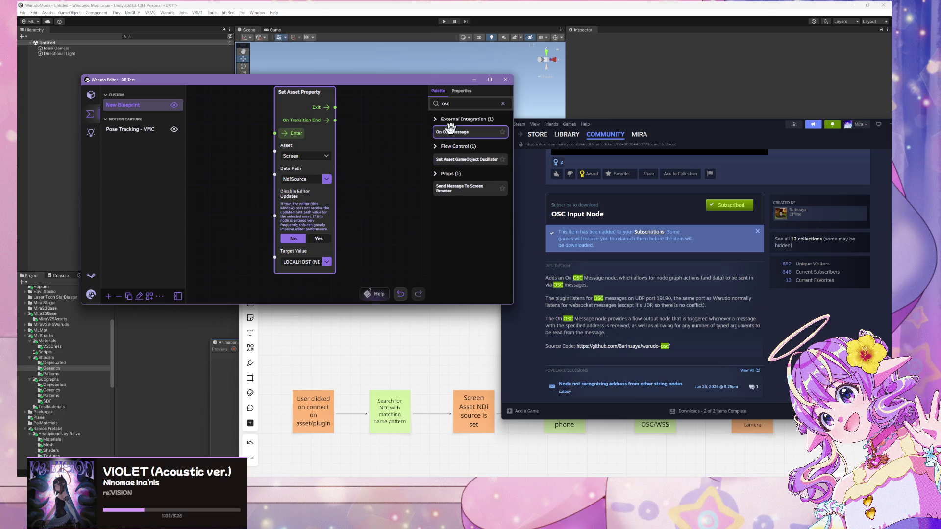
pyautogui.moveTo(370, 193)
pyautogui.mouseDown()
pyautogui.moveTo(394, 212)
pyautogui.moveTo(414, 210)
pyautogui.mouseUp()
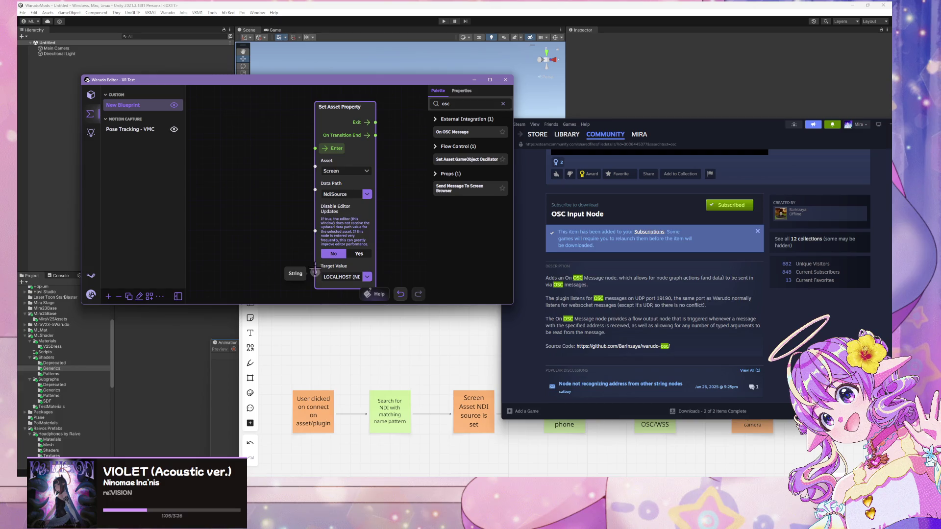
pyautogui.scroll(-1, 265, 165)
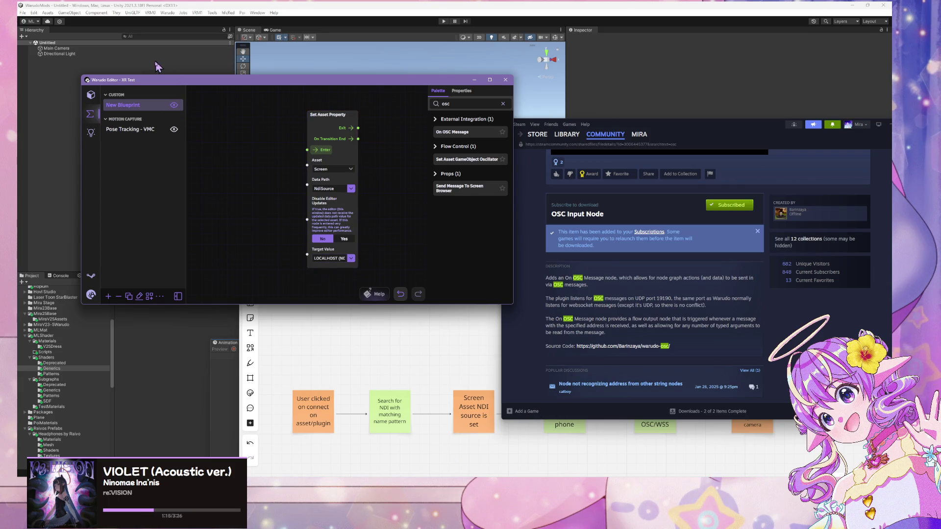
pyautogui.moveTo(162, 84)
pyautogui.mouseDown()
pyautogui.moveTo(584, 102)
pyautogui.moveTo(571, 105)
pyautogui.mouseUp()
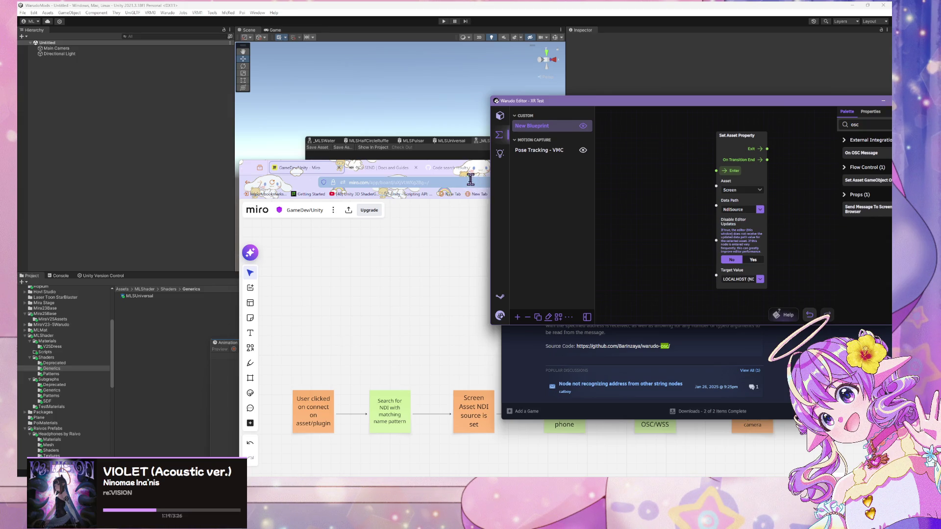
# Open the LunaSync Retriever asset from the Assets list, moving the Miro window out of the way
pyautogui.click(500, 116)
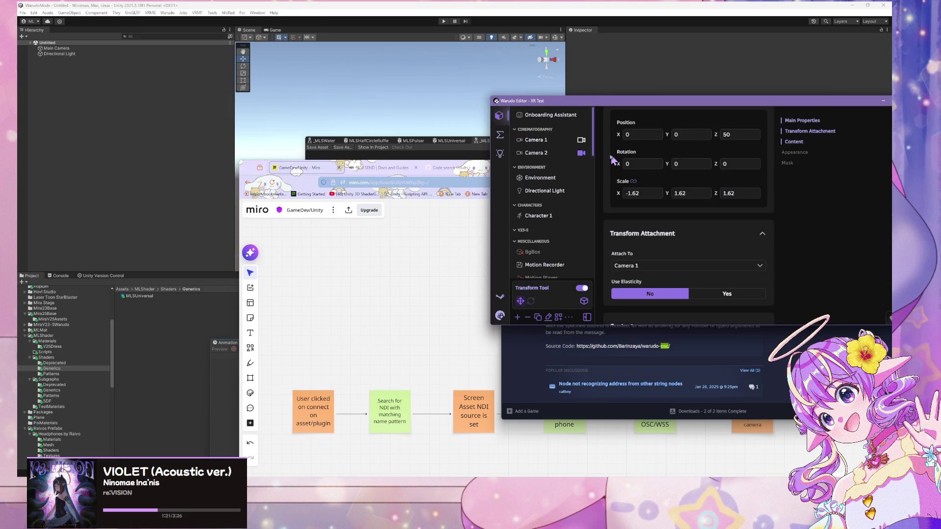
pyautogui.scroll(-5, 563, 196)
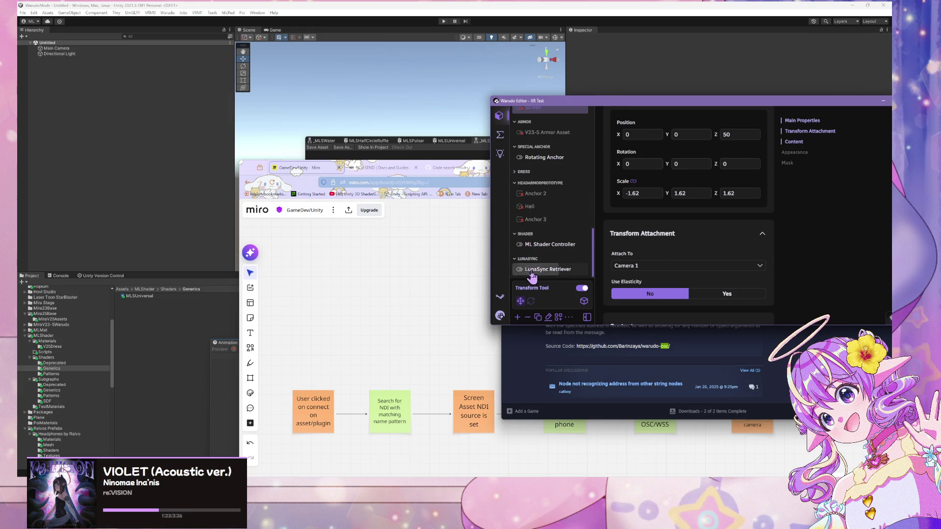
pyautogui.click(547, 300)
pyautogui.click(398, 332)
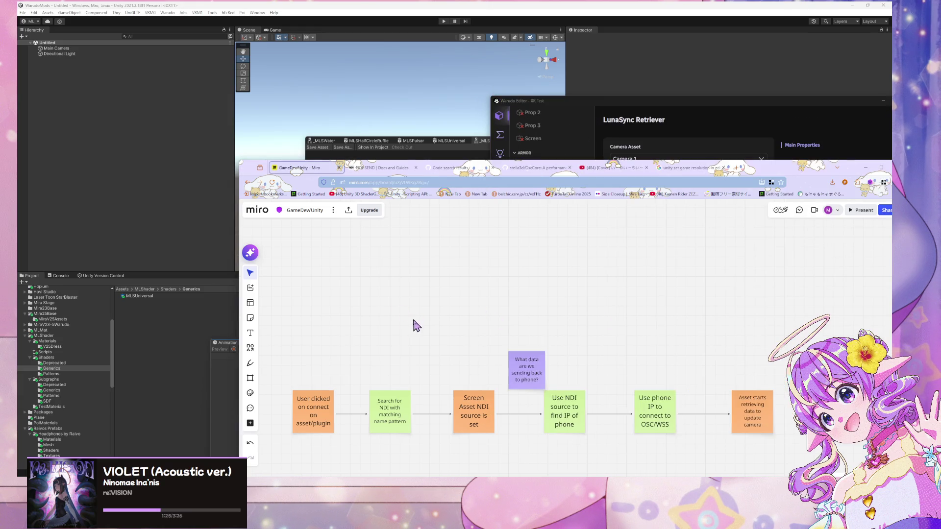
pyautogui.moveTo(783, 173)
pyautogui.mouseDown()
pyautogui.moveTo(362, 37)
pyautogui.moveTo(728, 271)
pyautogui.moveTo(704, 90)
pyautogui.moveTo(568, 71)
pyautogui.moveTo(373, 69)
pyautogui.moveTo(525, 68)
pyautogui.moveTo(463, 61)
pyautogui.moveTo(501, 65)
pyautogui.mouseUp()
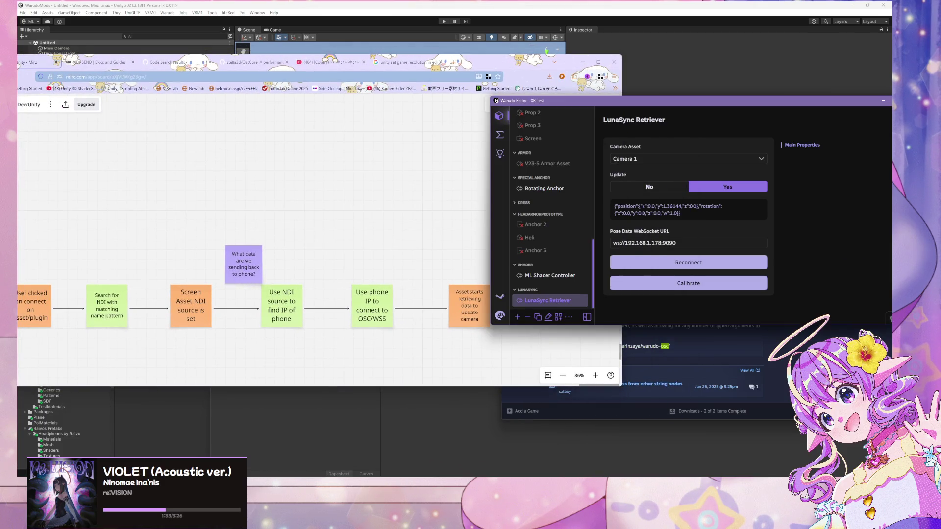
pyautogui.click(494, 483)
pyautogui.click(801, 286)
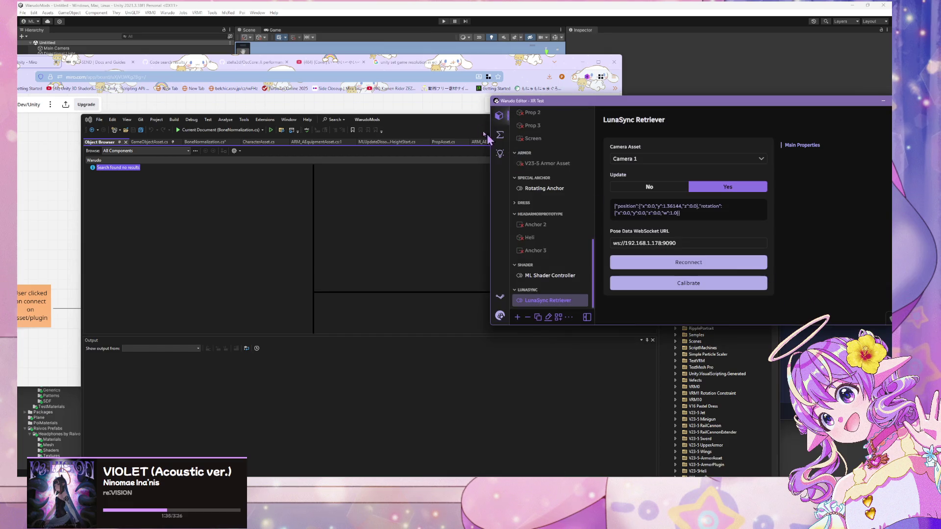
# Collapse the V23-5 group in Warudo's Assets list
pyautogui.click(500, 134)
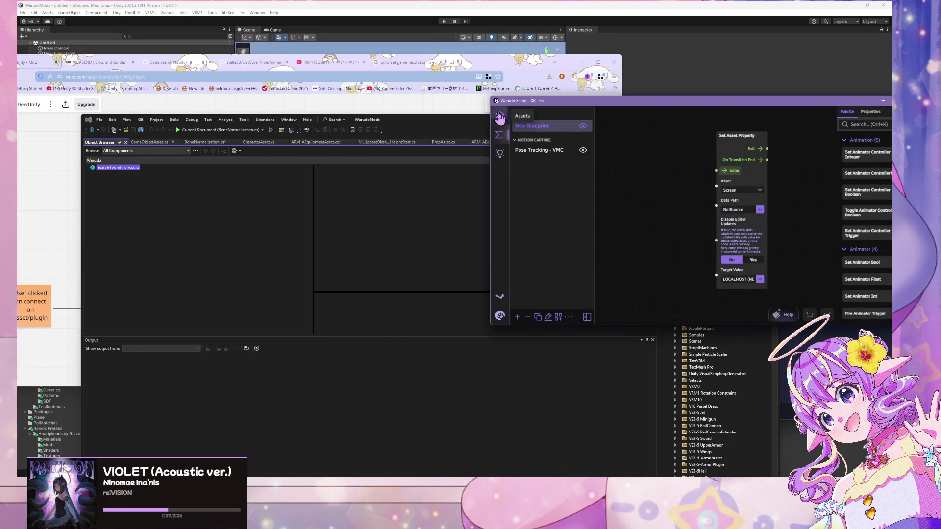
pyautogui.click(500, 117)
pyautogui.scroll(-5, 553, 235)
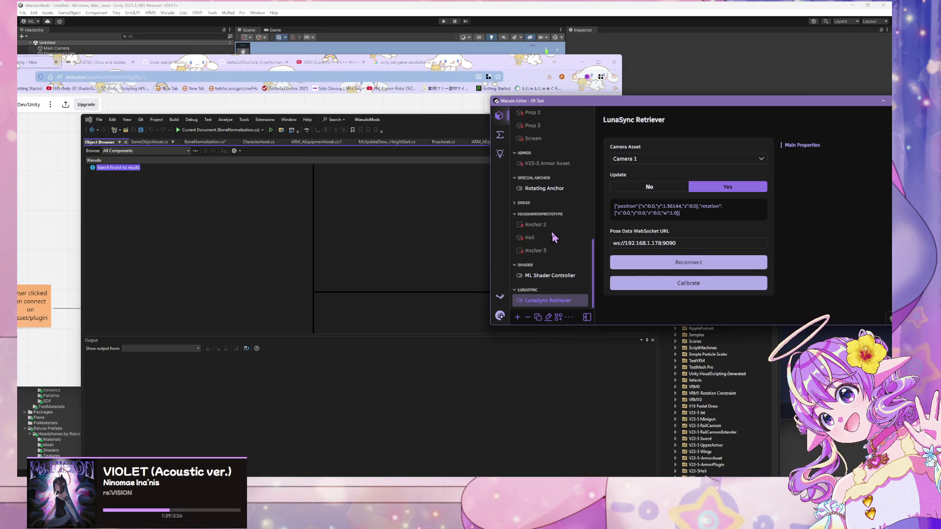
pyautogui.scroll(3, 547, 290)
pyautogui.scroll(6, 547, 290)
pyautogui.scroll(-3, 547, 246)
pyautogui.scroll(3, 547, 215)
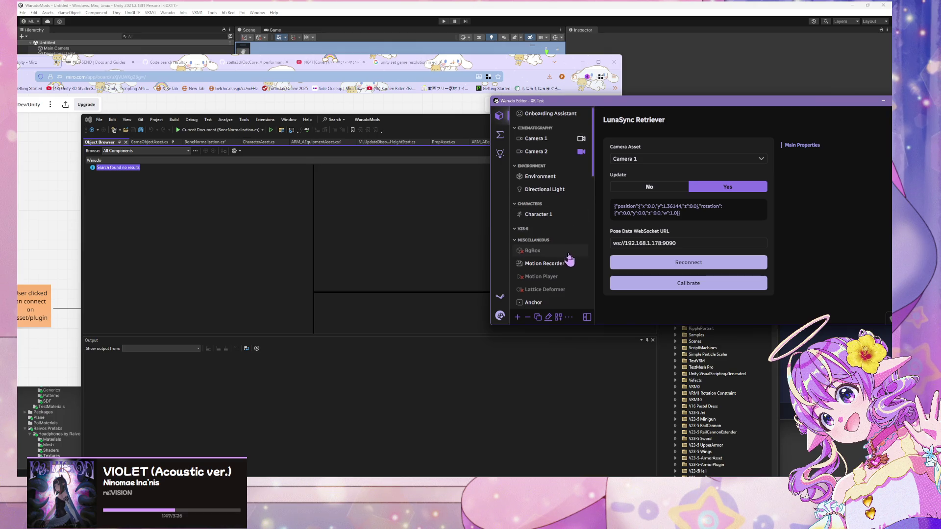
pyautogui.scroll(-2, 564, 252)
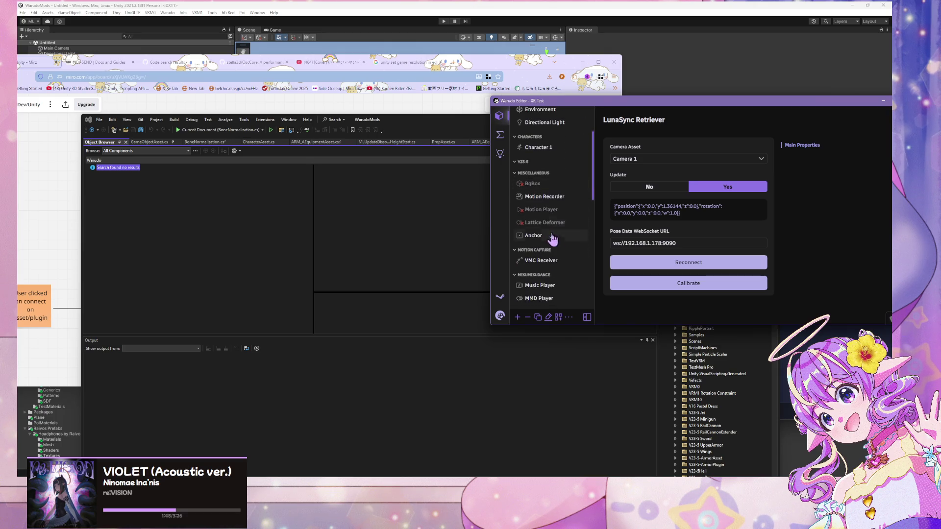
pyautogui.click(585, 162)
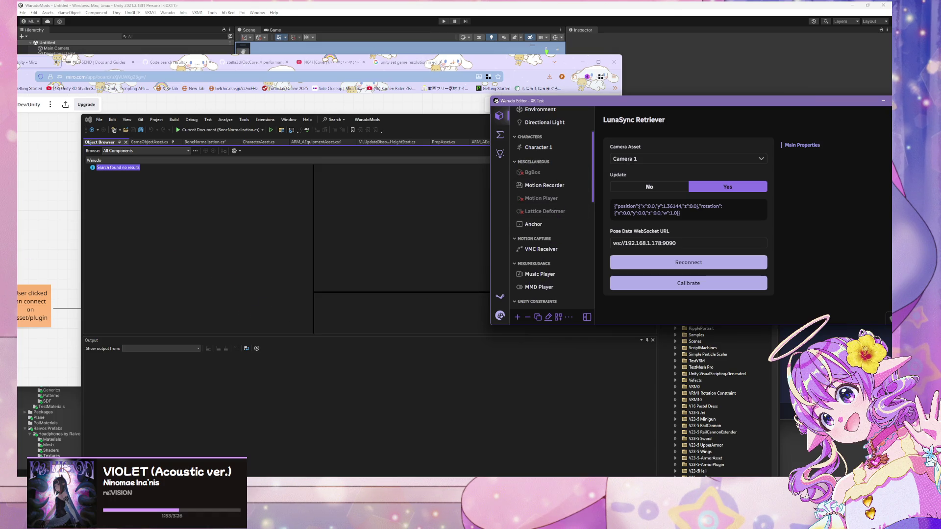
# Open the Screen asset's transform settings
pyautogui.scroll(2, 521, 164)
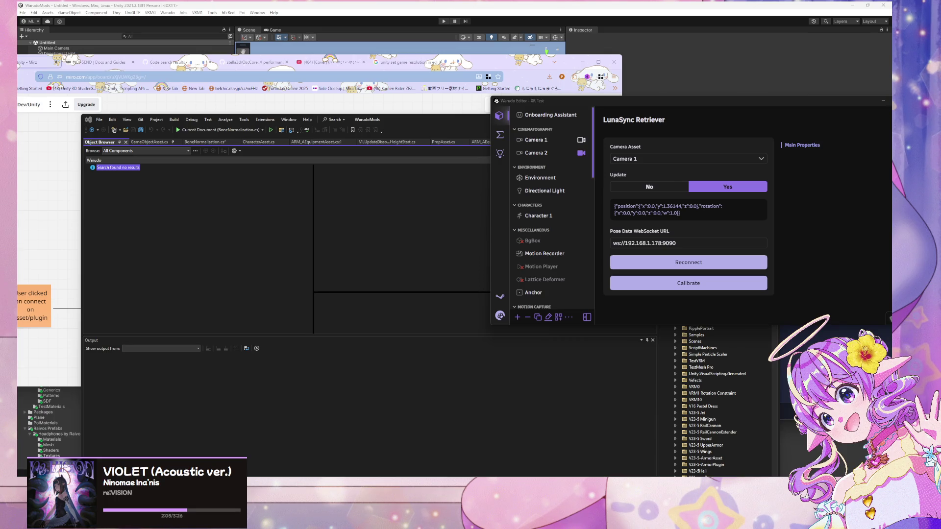
pyautogui.scroll(-4, 567, 267)
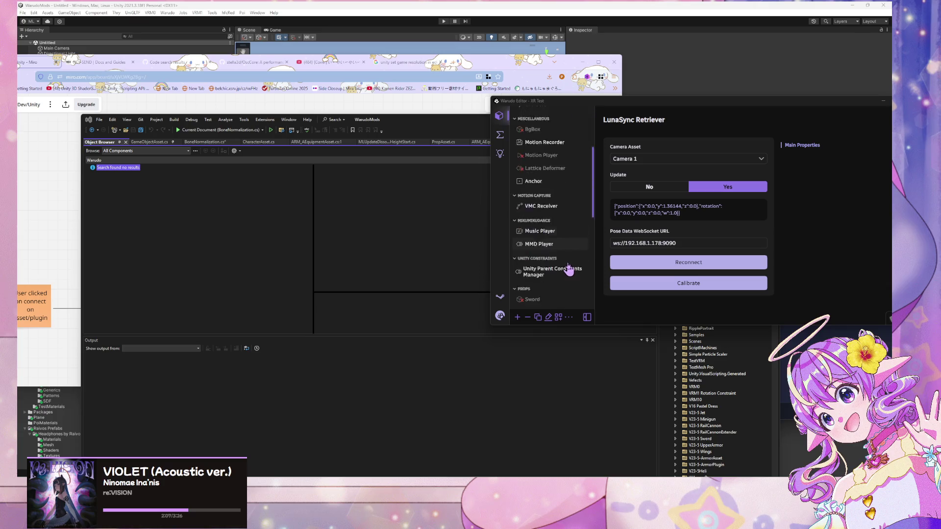
pyautogui.scroll(-3, 570, 263)
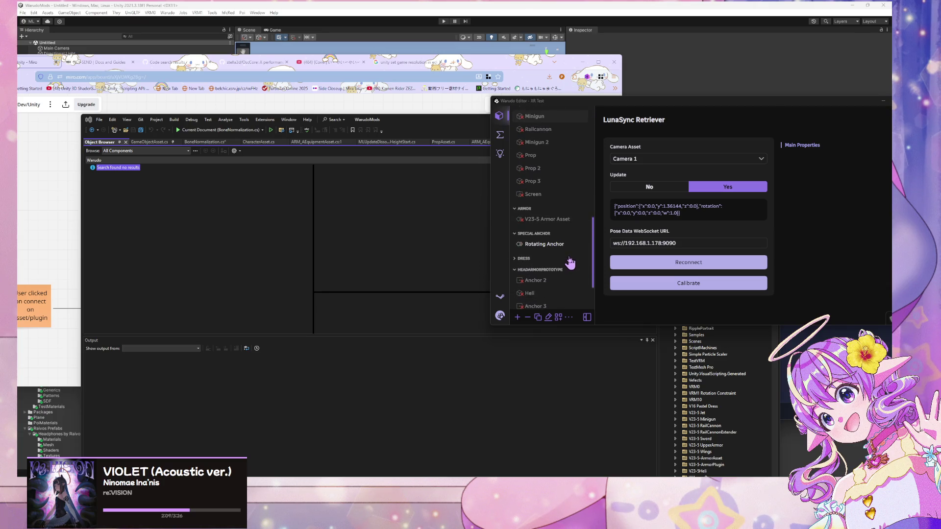
pyautogui.click(535, 194)
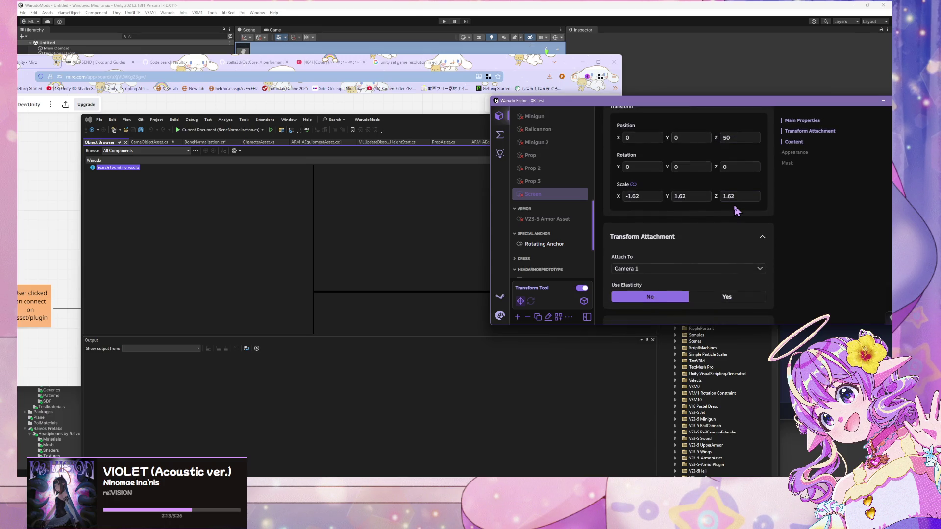
# Bring the Miro board forward and pan to the connect flowchart
pyautogui.click(250, 107)
pyautogui.moveTo(283, 249)
pyautogui.mouseDown()
pyautogui.moveTo(419, 189)
pyautogui.moveTo(426, 126)
pyautogui.mouseUp()
pyautogui.moveTo(448, 204); pyautogui.dragTo(480, 218)
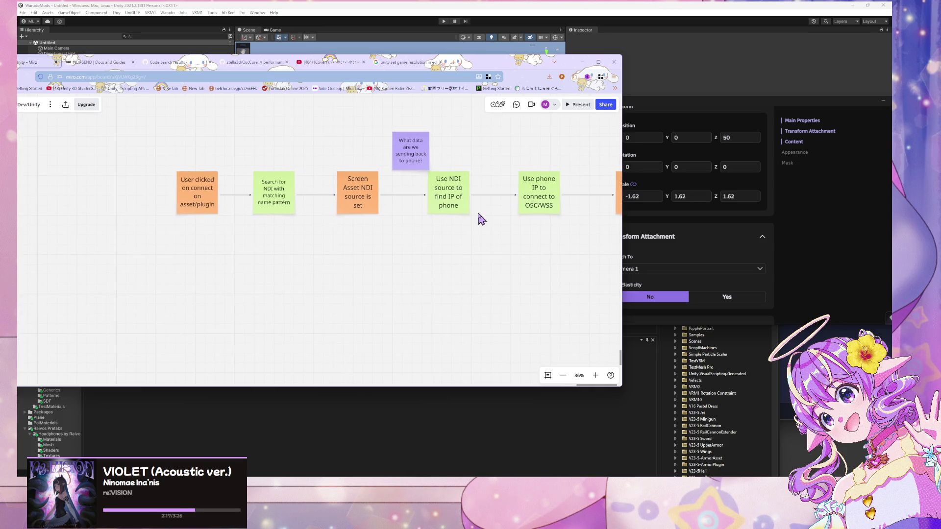
# Nudge the orange final note slightly left beside the green 'Use phone IP' note
pyautogui.moveTo(320, 174)
pyautogui.mouseDown()
pyautogui.moveTo(299, 147)
pyautogui.moveTo(203, 183)
pyautogui.mouseUp()
pyautogui.moveTo(531, 193); pyautogui.dragTo(325, 156)
pyautogui.moveTo(405, 199)
pyautogui.mouseDown()
pyautogui.moveTo(384, 200)
pyautogui.moveTo(409, 190)
pyautogui.mouseUp()
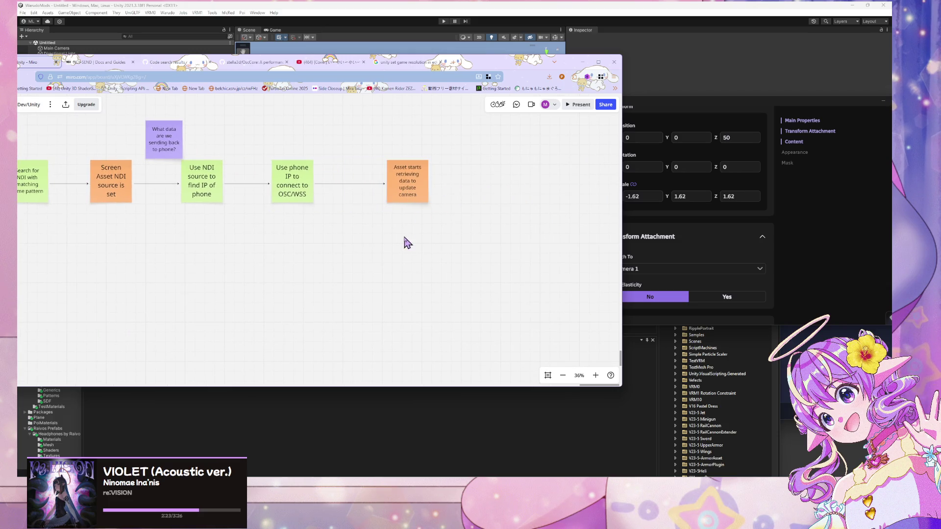
pyautogui.click(420, 190)
pyautogui.click(399, 246)
pyautogui.moveTo(391, 204); pyautogui.dragTo(382, 203)
pyautogui.click(302, 187)
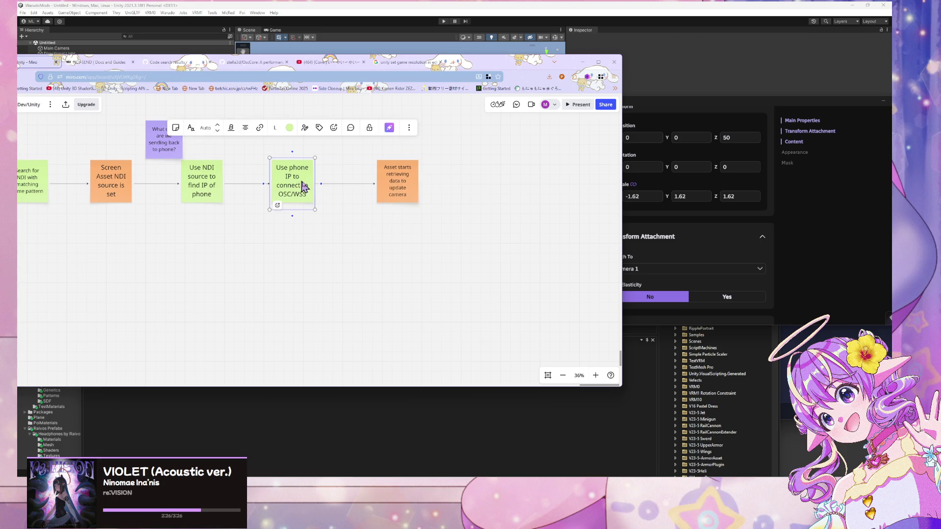
pyautogui.click(390, 194)
pyautogui.click(304, 196)
pyautogui.click(385, 197)
pyautogui.click(300, 197)
# Duplicate the green 'Use phone IP' note and connect the original to its copy
pyautogui.hotkey('ctrl', 'd')
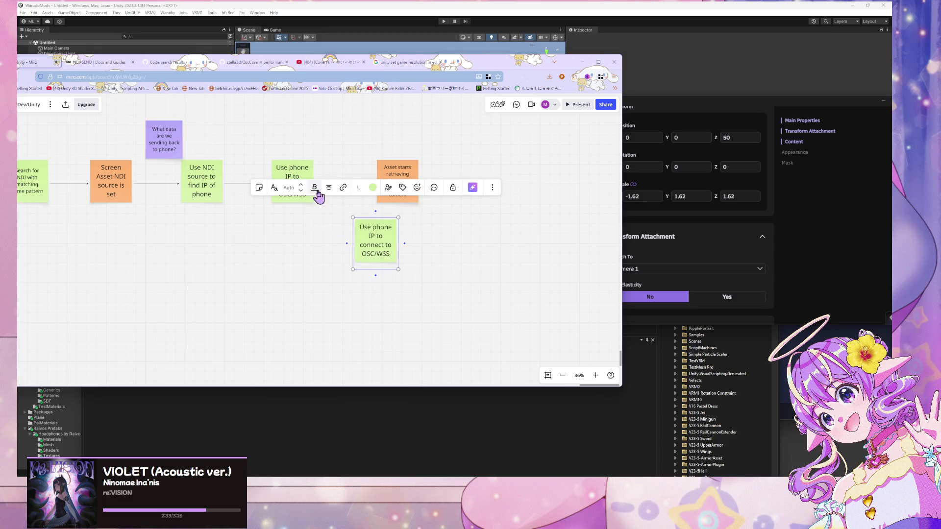
pyautogui.click(314, 230)
pyautogui.click(305, 200)
pyautogui.moveTo(321, 184); pyautogui.dragTo(363, 247)
# Reword the orange final note to 'Camera is updated from data stream' and shift the copy right
pyautogui.click(403, 186)
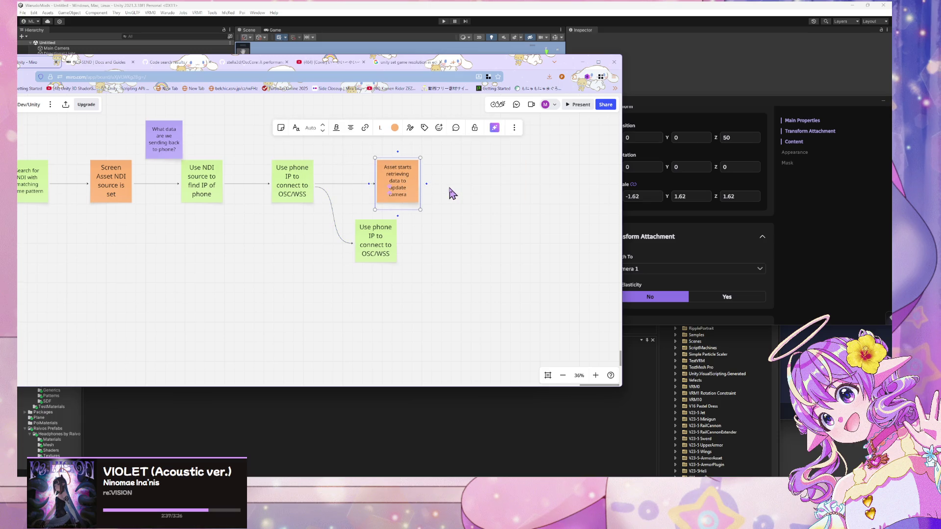
pyautogui.press('Return')
pyautogui.write('Camera')
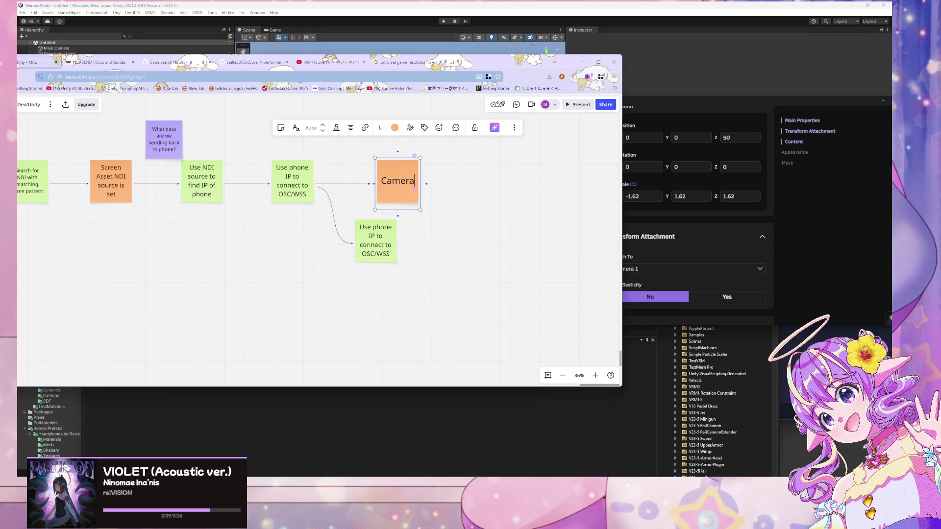
pyautogui.write(' is updated')
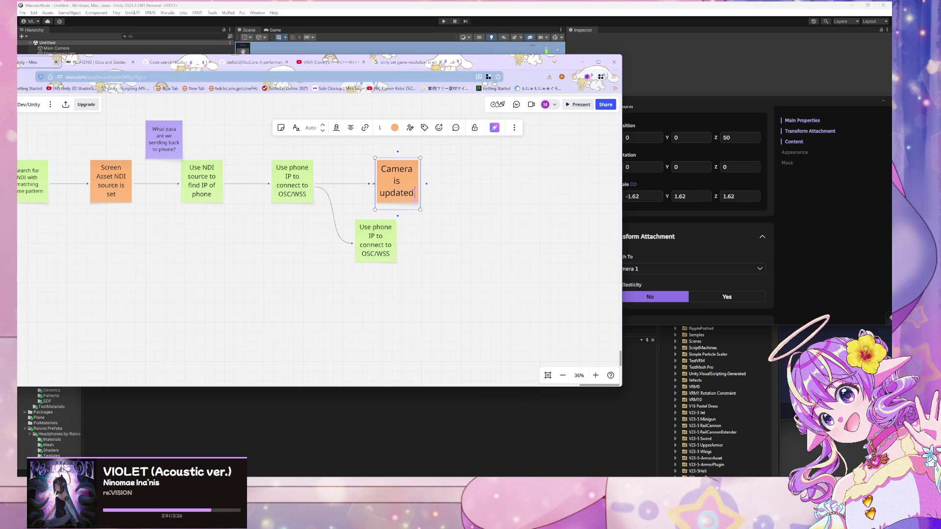
pyautogui.write(' from data stream')
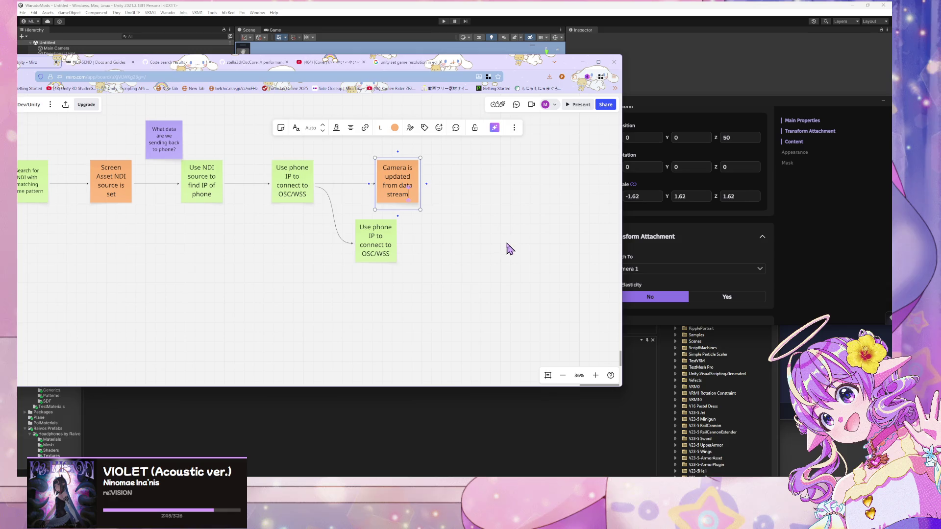
pyautogui.click(506, 248)
pyautogui.moveTo(393, 245); pyautogui.dragTo(405, 245)
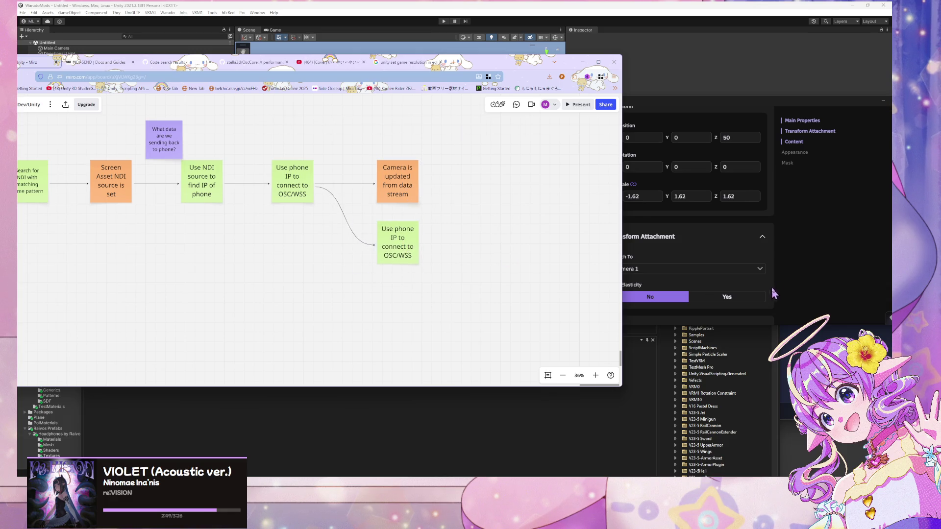
pyautogui.click(802, 283)
pyautogui.hotkey('alt', 'Tab')
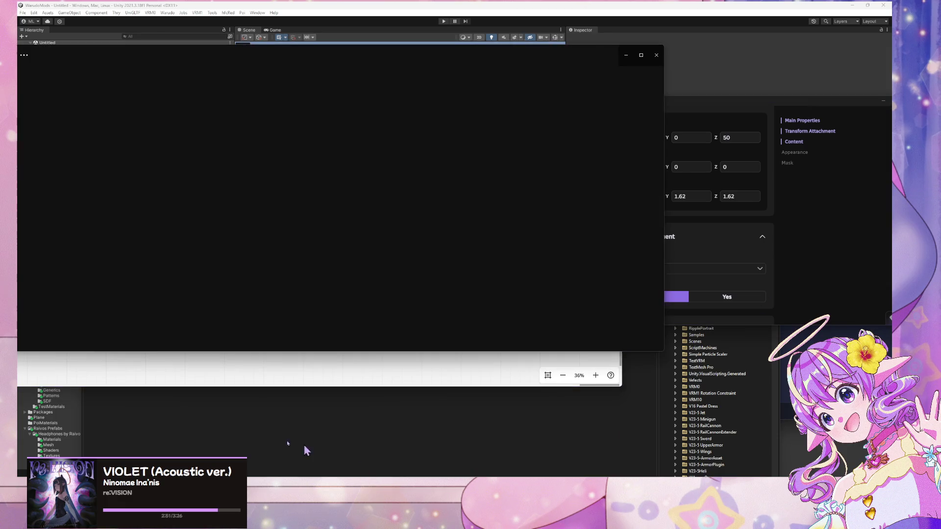
# Like the current Spotify song, then return to Miro and select the lower phone-IP note's text
pyautogui.click(652, 236)
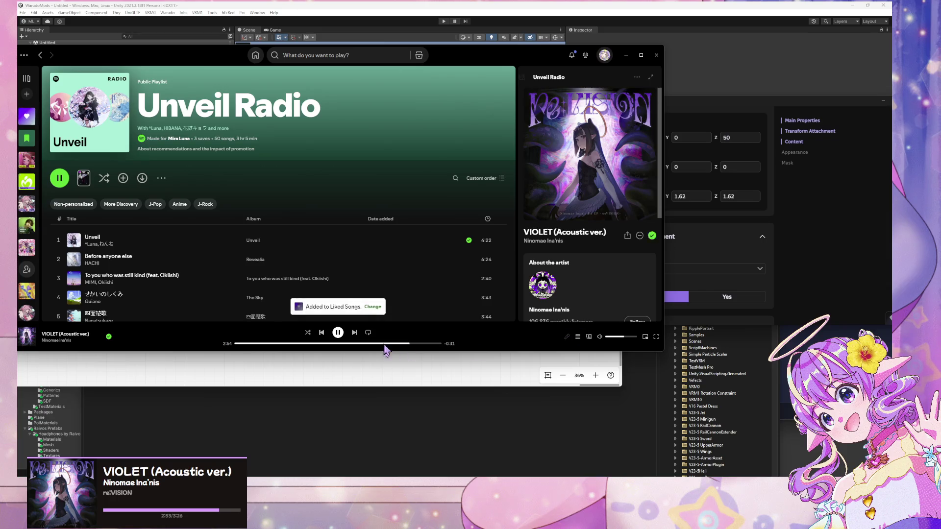
pyautogui.click(383, 368)
pyautogui.click(407, 241)
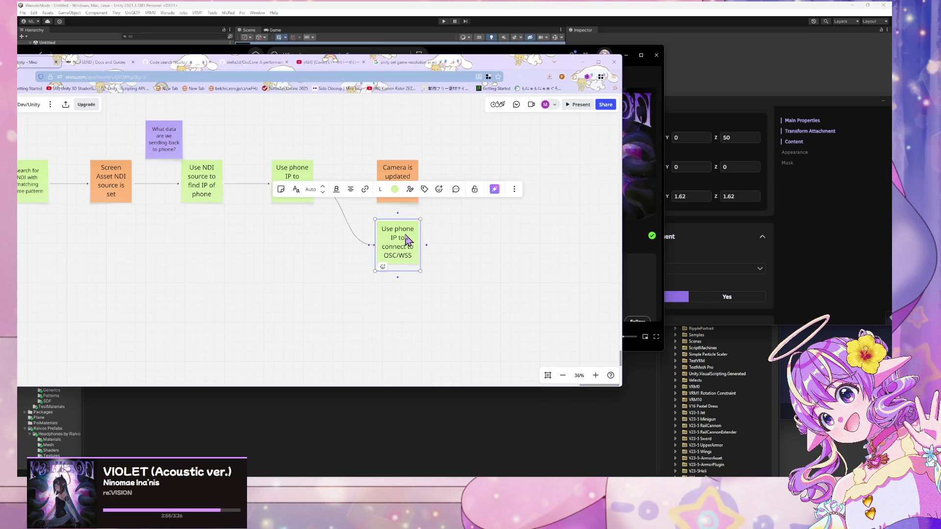
pyautogui.click(808, 255)
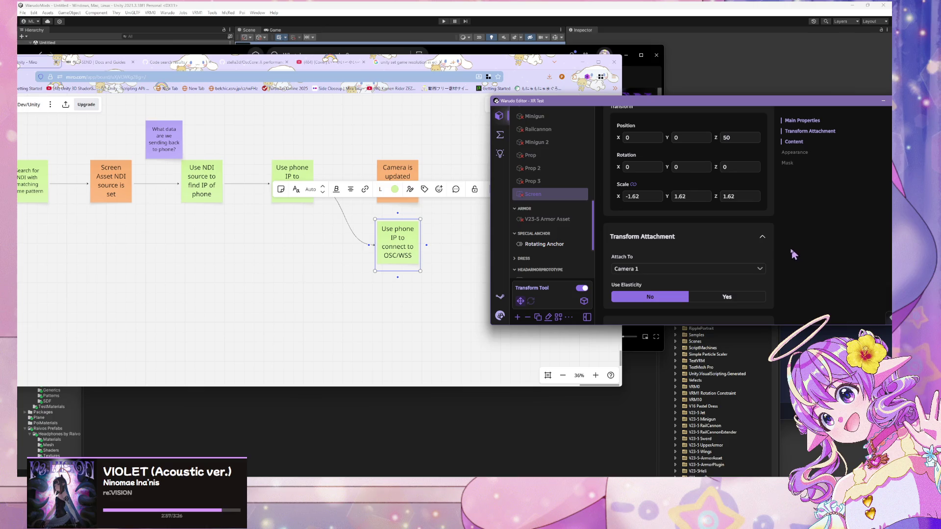
pyautogui.click(406, 263)
pyautogui.doubleClick(401, 255)
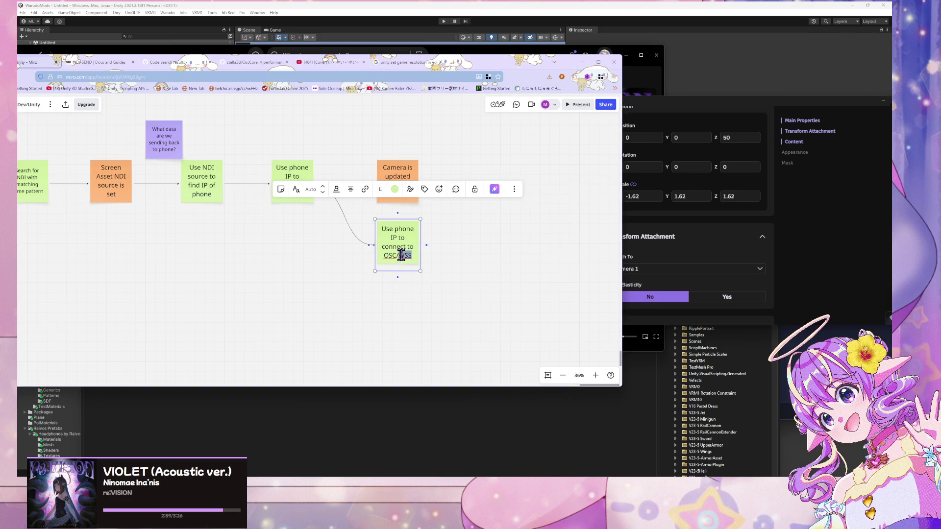
pyautogui.moveTo(384, 229); pyautogui.dragTo(418, 254)
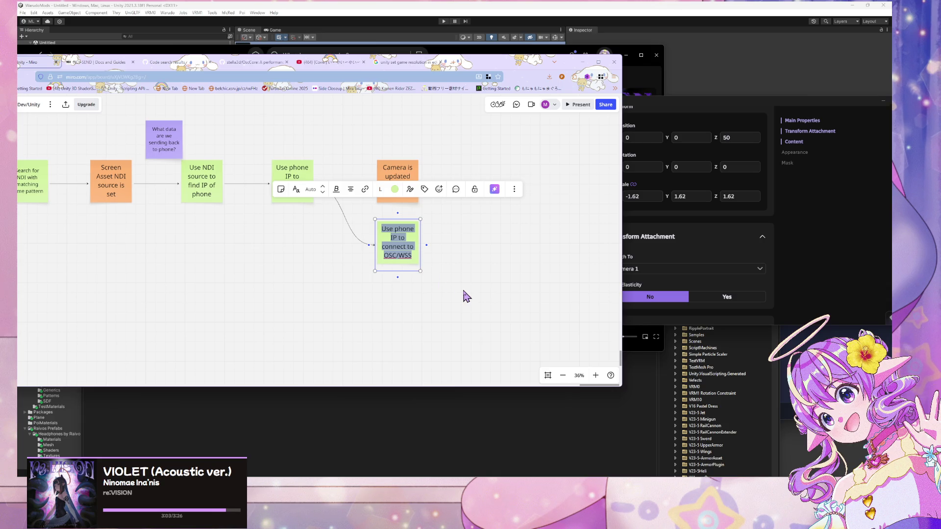
# Pan the board and move the purple question note beneath the phone-IP step
pyautogui.moveTo(294, 252); pyautogui.dragTo(473, 287)
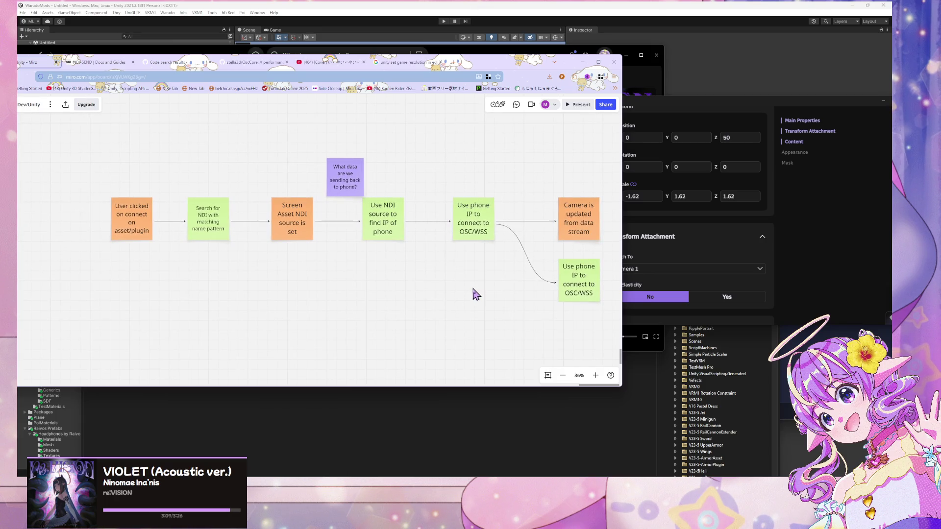
pyautogui.scroll(2, 515, 269)
pyautogui.scroll(-2, 474, 255)
pyautogui.moveTo(296, 166)
pyautogui.mouseDown()
pyautogui.moveTo(469, 277)
pyautogui.moveTo(430, 266)
pyautogui.mouseUp()
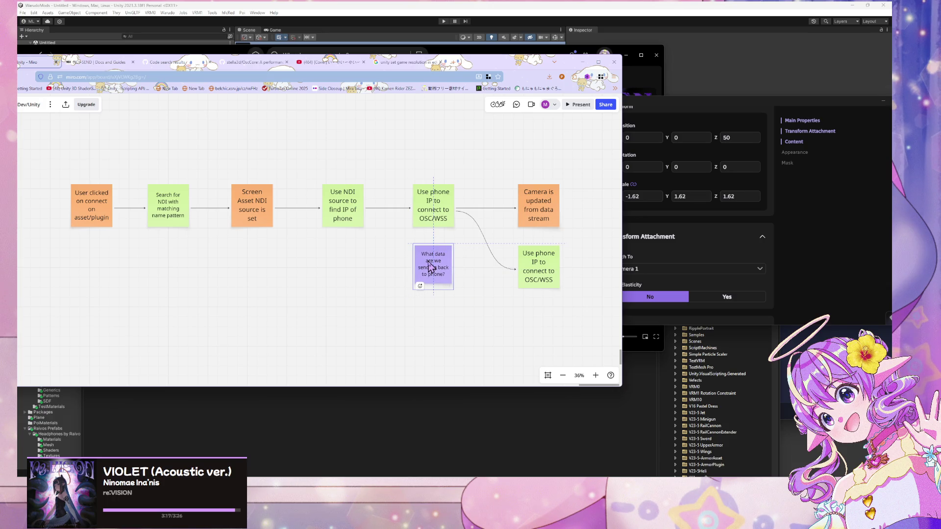
# Delete the purple question note and the duplicate 'Use phone IP' note with its connector
pyautogui.moveTo(431, 266); pyautogui.dragTo(432, 266)
pyautogui.click(444, 267)
pyautogui.press('Delete')
pyautogui.moveTo(554, 268); pyautogui.dragTo(504, 279)
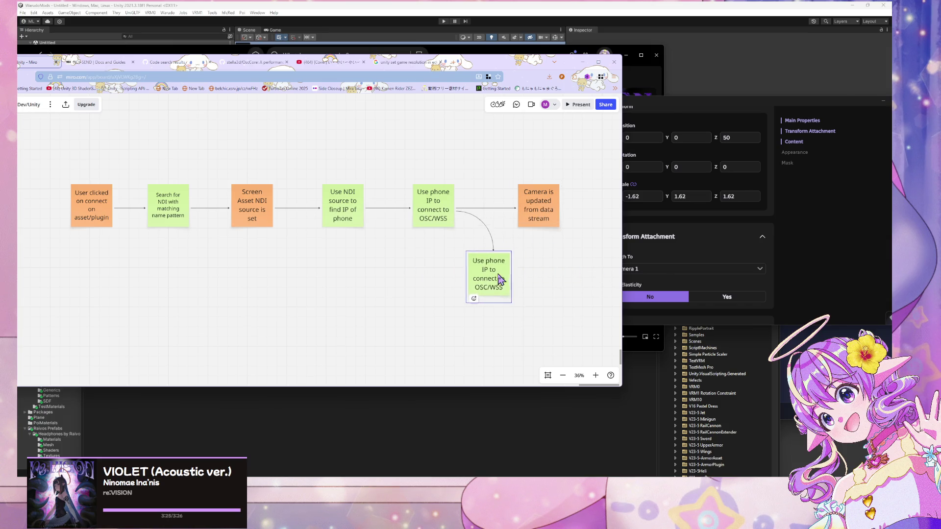
pyautogui.click(532, 231)
pyautogui.click(504, 288)
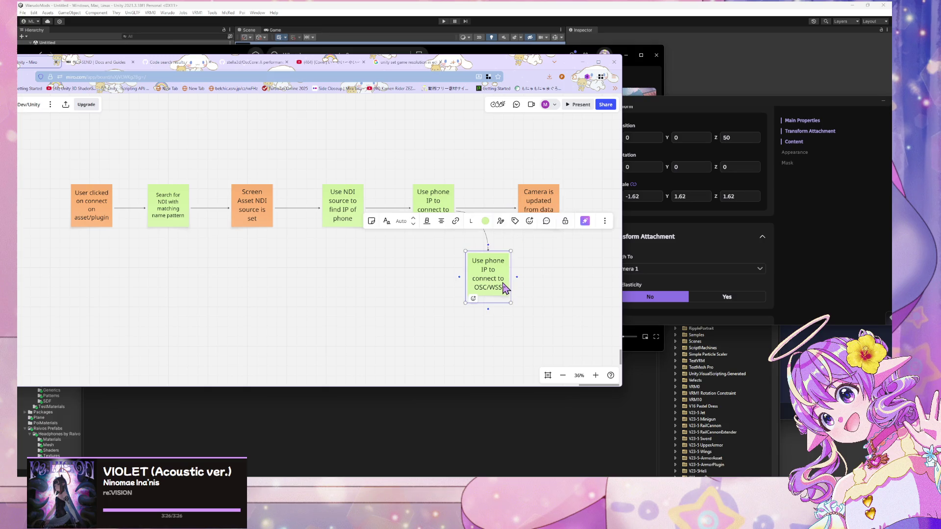
pyautogui.press('Delete')
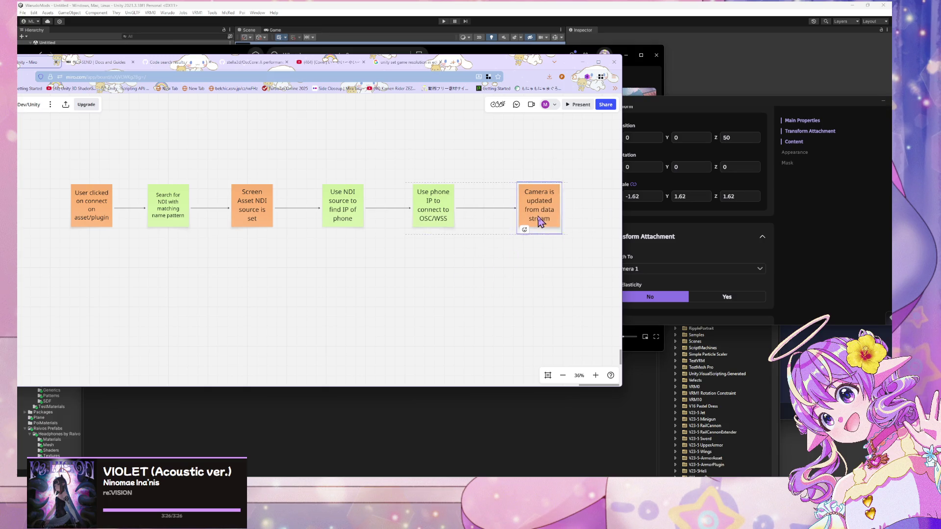
# Reword the camera note to 'Camera position/rotation is updated from data stream'
pyautogui.moveTo(547, 227); pyautogui.dragTo(541, 225)
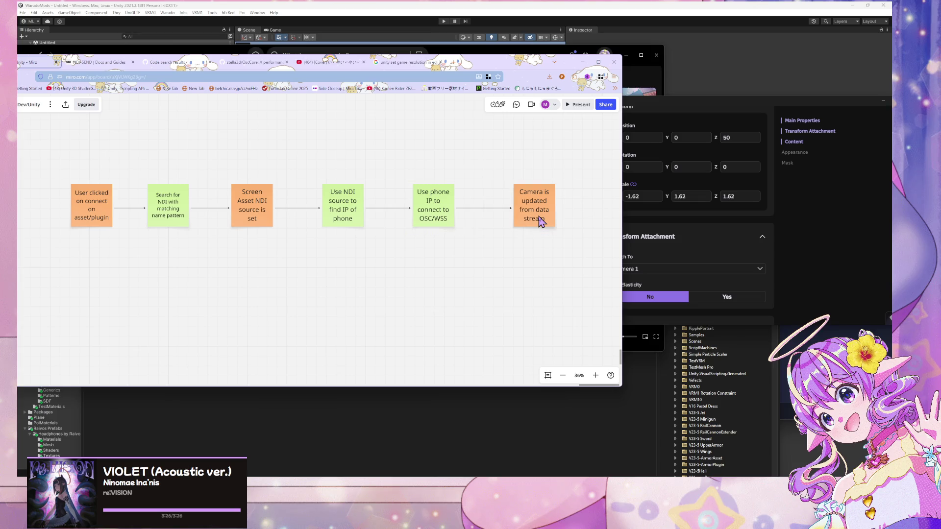
pyautogui.click(543, 193)
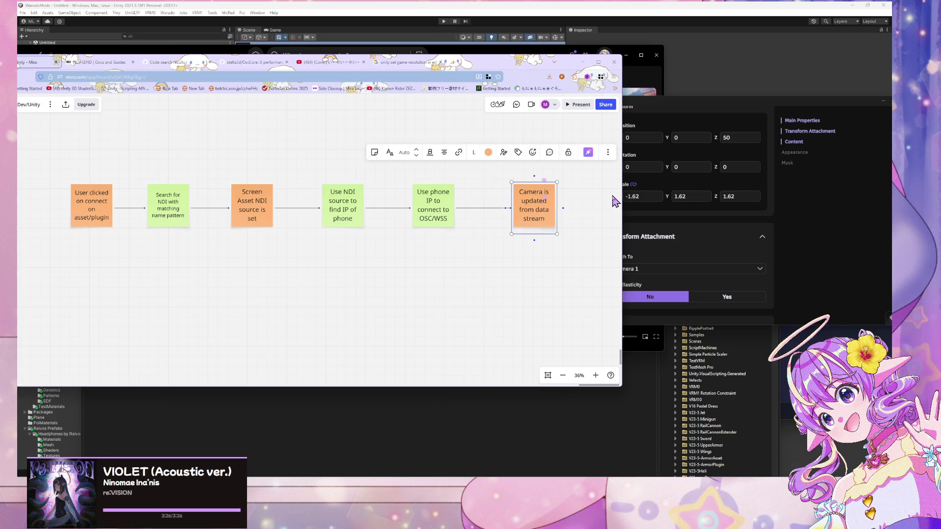
pyautogui.write('post')
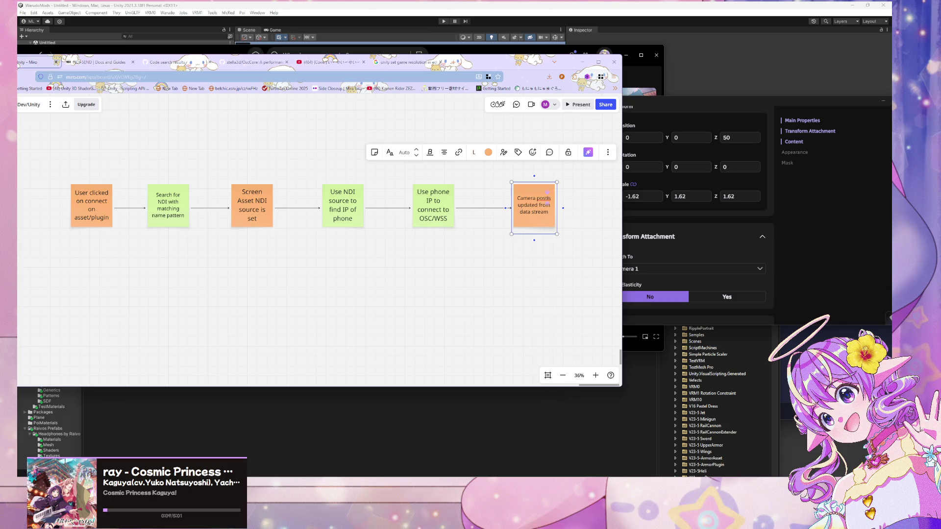
pyautogui.write('ition/')
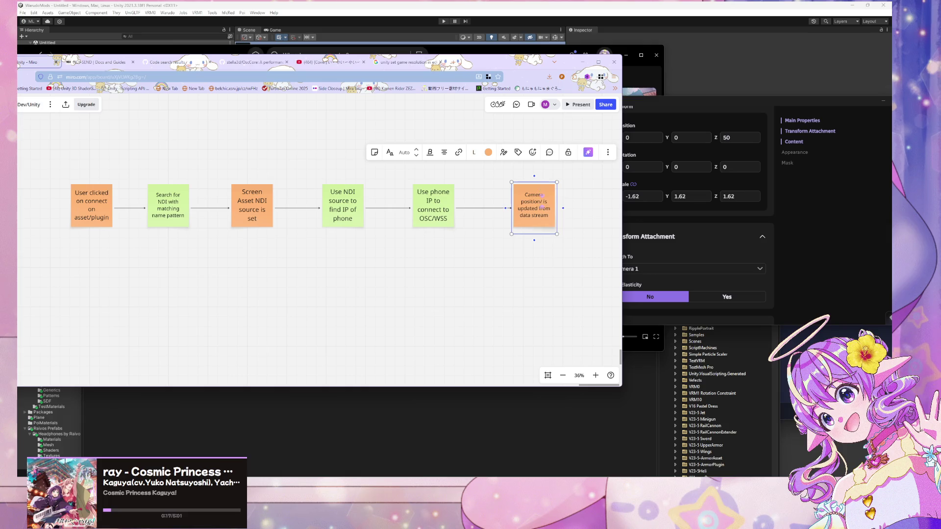
pyautogui.write('tation')
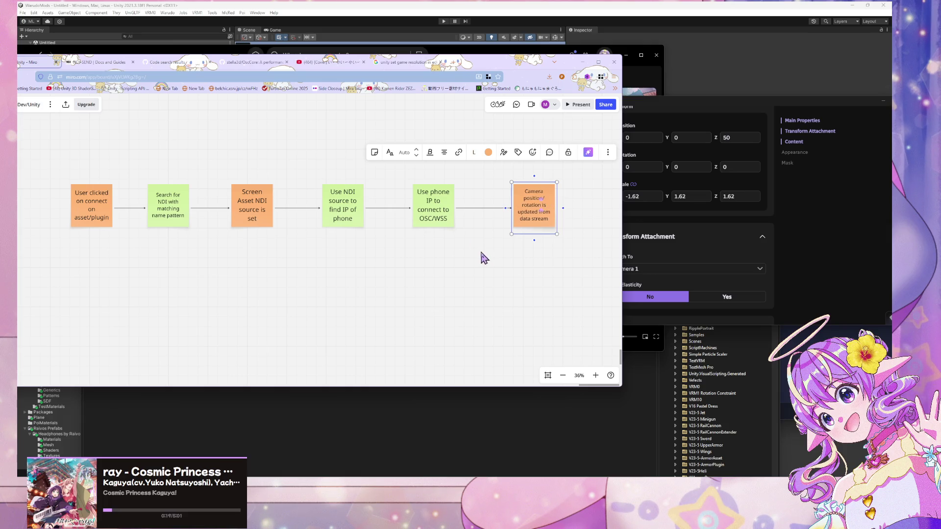
pyautogui.click(483, 257)
pyautogui.click(438, 212)
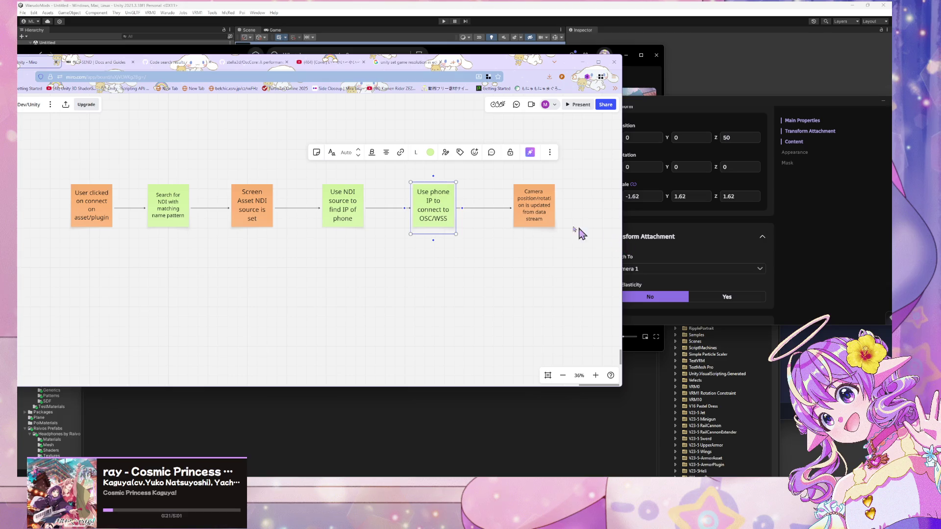
# Duplicate the camera position note and place the copy under the phone-IP step
pyautogui.click(533, 217)
pyautogui.hotkey('ctrl', 'd')
pyautogui.moveTo(567, 230)
pyautogui.mouseDown()
pyautogui.moveTo(470, 298)
pyautogui.moveTo(520, 280)
pyautogui.moveTo(508, 275)
pyautogui.moveTo(542, 277)
pyautogui.moveTo(482, 270)
pyautogui.moveTo(530, 272)
pyautogui.mouseUp()
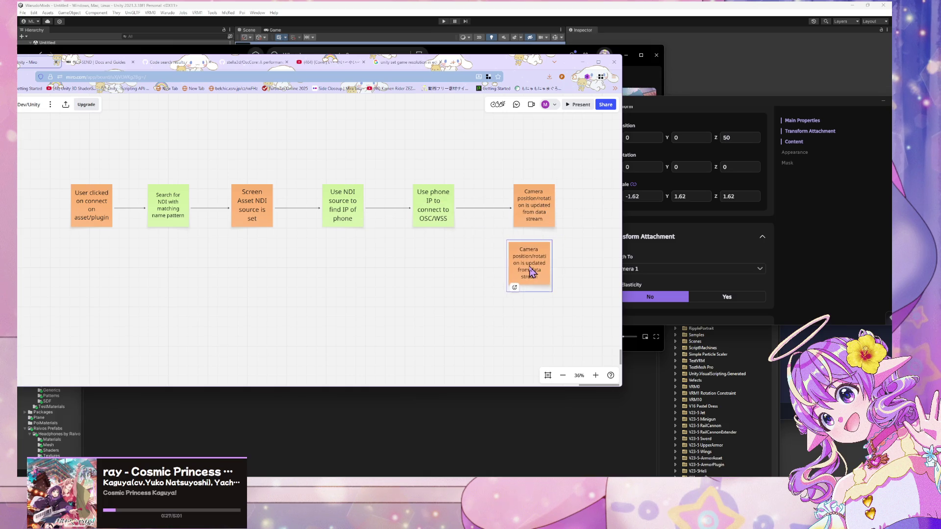
pyautogui.click(460, 248)
pyautogui.moveTo(525, 262)
pyautogui.mouseDown()
pyautogui.moveTo(473, 258)
pyautogui.moveTo(472, 268)
pyautogui.moveTo(426, 271)
pyautogui.mouseUp()
pyautogui.click(421, 176)
pyautogui.click(434, 226)
# Duplicate the 'Use phone IP' note and retype it as 'Asset calls OSC/WSS for hardware info'
pyautogui.hotkey('ctrl', 'd')
pyautogui.moveTo(510, 263); pyautogui.dragTo(526, 282)
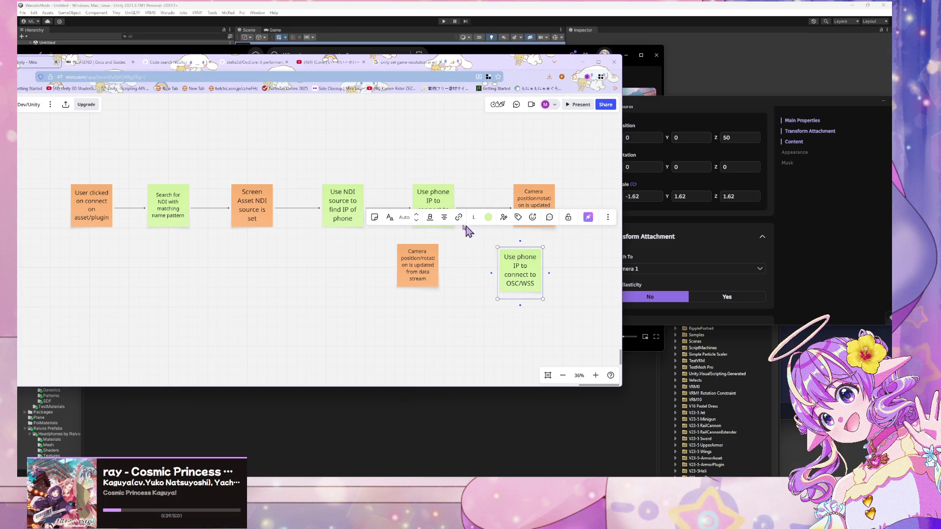
pyautogui.hscroll(3, 414, 176)
pyautogui.doubleClick(445, 269)
pyautogui.hotkey('ctrl', 'a')
pyautogui.write('Asset')
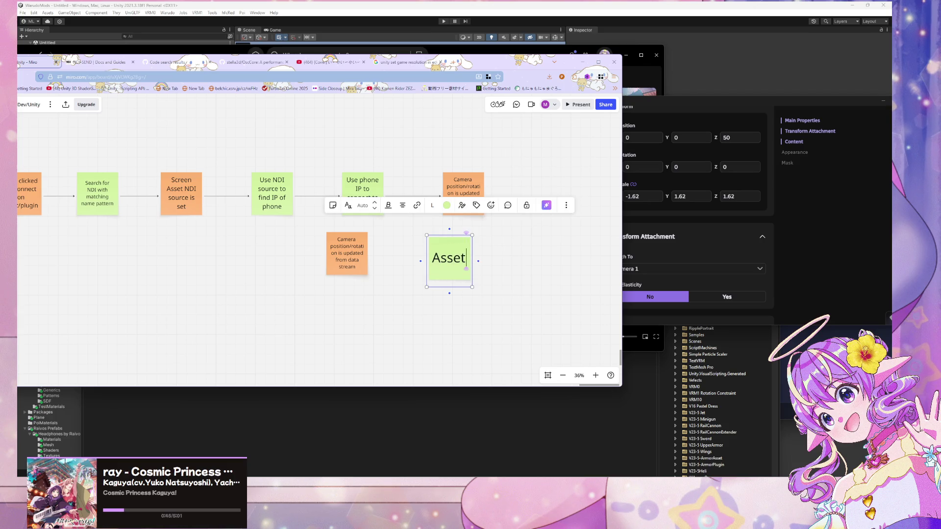
pyautogui.write(' calls')
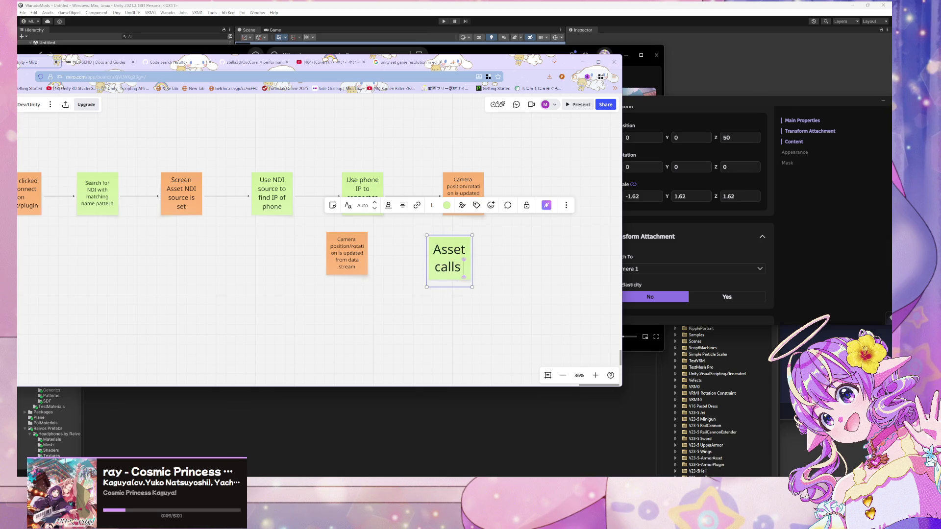
pyautogui.write(' OSC//')
pyautogui.press('BackSpace')
pyautogui.write('WSS for')
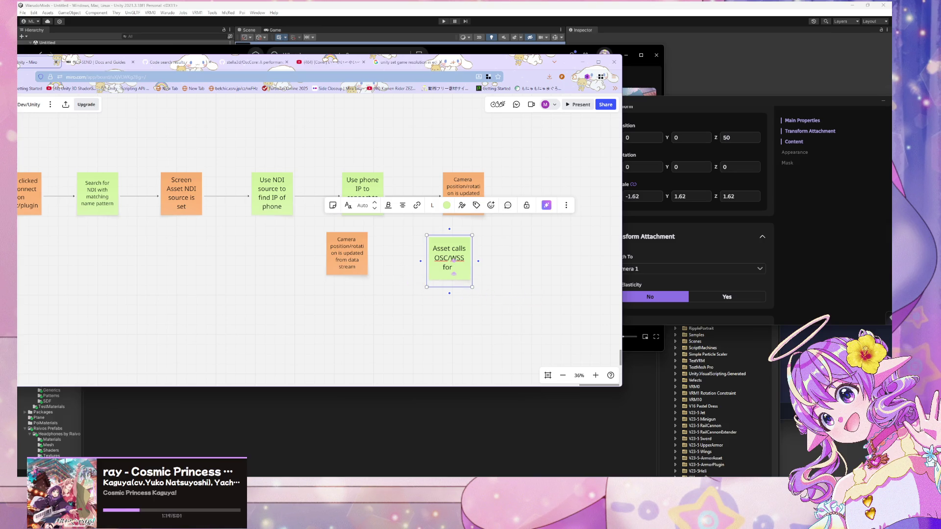
pyautogui.write('hardware')
pyautogui.write(' data')
pyautogui.press('BackSpace')
pyautogui.press('BackSpace')
pyautogui.press('BackSpace')
pyautogui.write('info')
pyautogui.press('Escape')
pyautogui.click(347, 266)
# Shift the orange camera note right and chain Use phone IP → Asset calls → orange note
pyautogui.moveTo(346, 266); pyautogui.dragTo(519, 267)
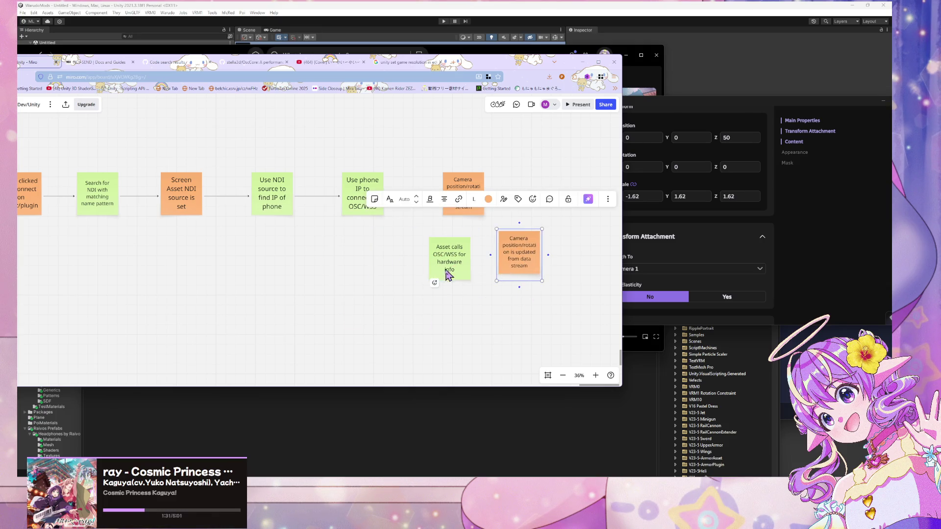
pyautogui.click(362, 213)
pyautogui.moveTo(387, 198)
pyautogui.mouseDown()
pyautogui.moveTo(443, 269)
pyautogui.moveTo(562, 268)
pyautogui.mouseUp()
pyautogui.click(468, 264)
pyautogui.moveTo(486, 263); pyautogui.dragTo(543, 264)
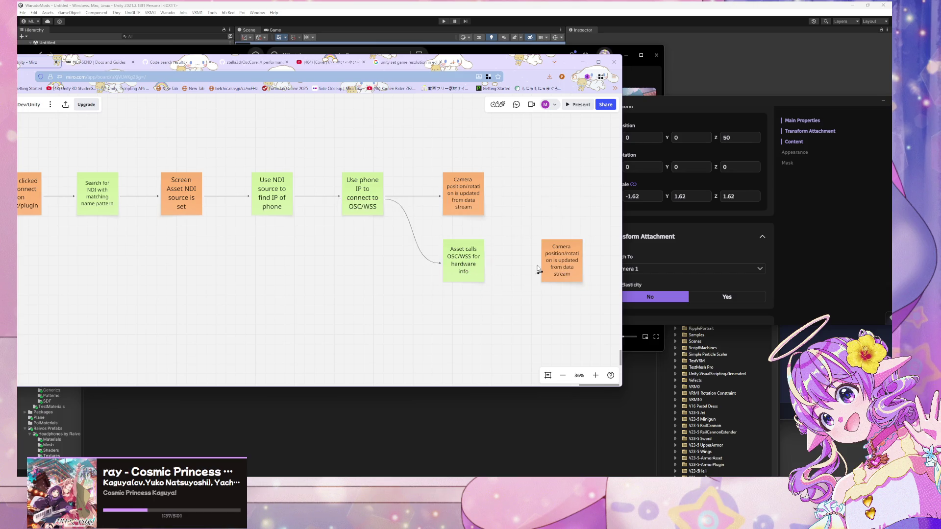
pyautogui.click(509, 313)
# Select the orange camera note's text from 'rotation' onward, then minimize the browser
pyautogui.moveTo(252, 307); pyautogui.dragTo(286, 287)
pyautogui.scroll(-2, 279, 290)
pyautogui.scroll(1, 286, 288)
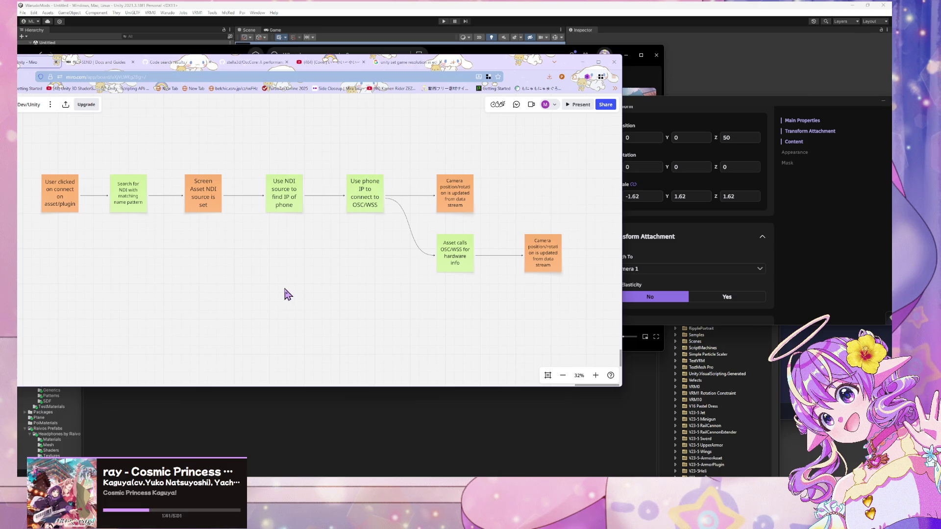
pyautogui.scroll(4, 287, 294)
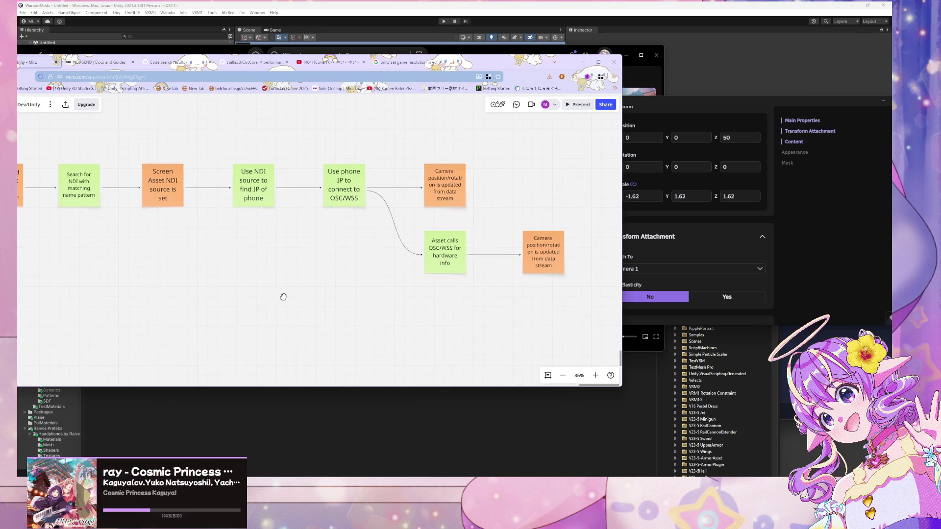
pyautogui.scroll(-1, 286, 305)
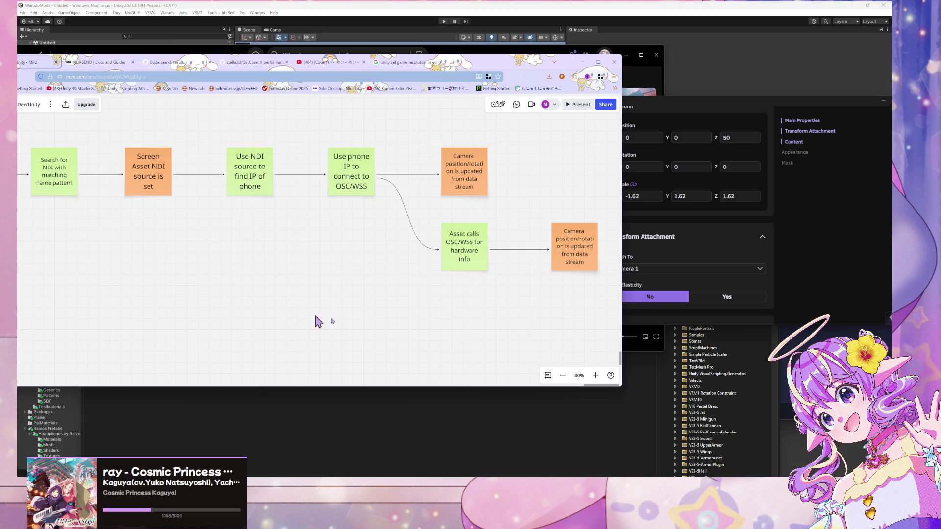
pyautogui.doubleClick(588, 262)
pyautogui.moveTo(592, 263); pyautogui.dragTo(555, 227)
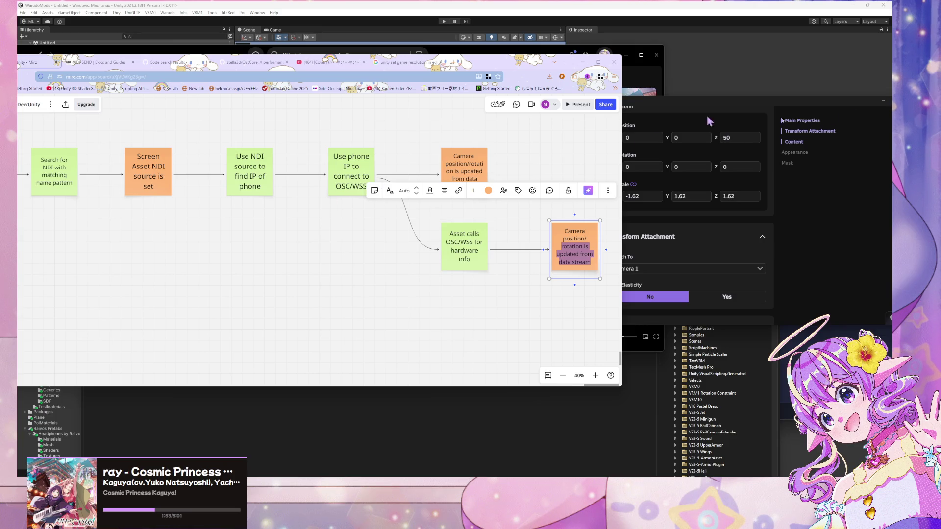
pyautogui.click(582, 62)
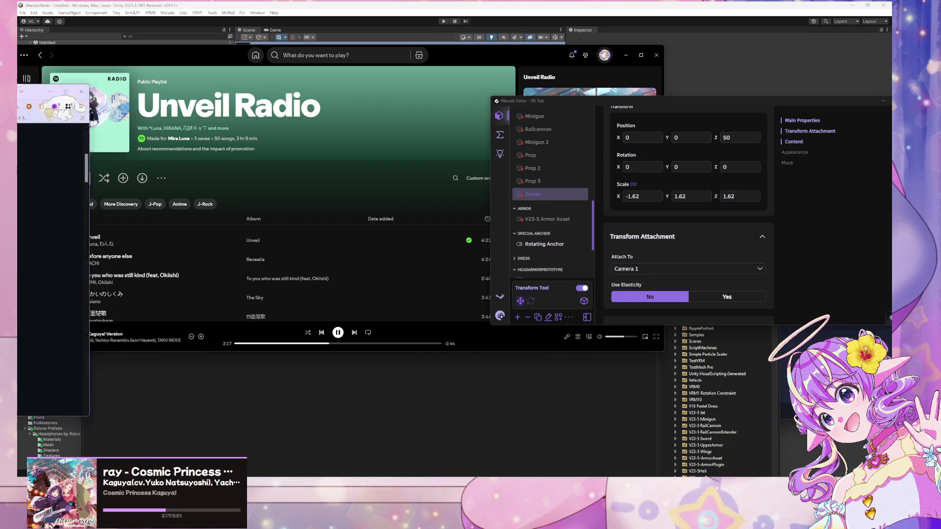
pyautogui.hotkey('alt', 'Tab')
pyautogui.click(245, 95)
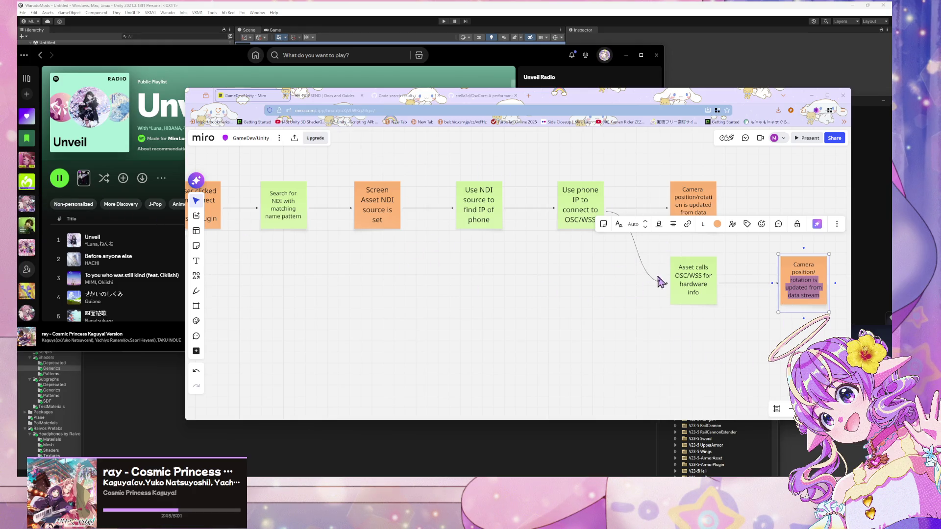
pyautogui.moveTo(552, 294)
pyautogui.mouseDown()
pyautogui.moveTo(374, 283)
pyautogui.moveTo(377, 267)
pyautogui.mouseUp()
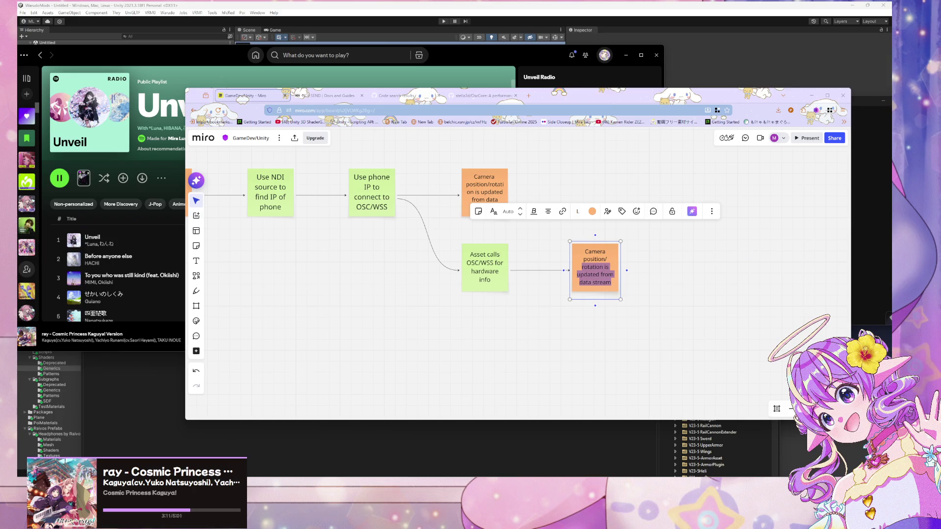
# Retype the orange note as 'Camera FOV is updated from hardware data' and align it with the connector
pyautogui.click(595, 287)
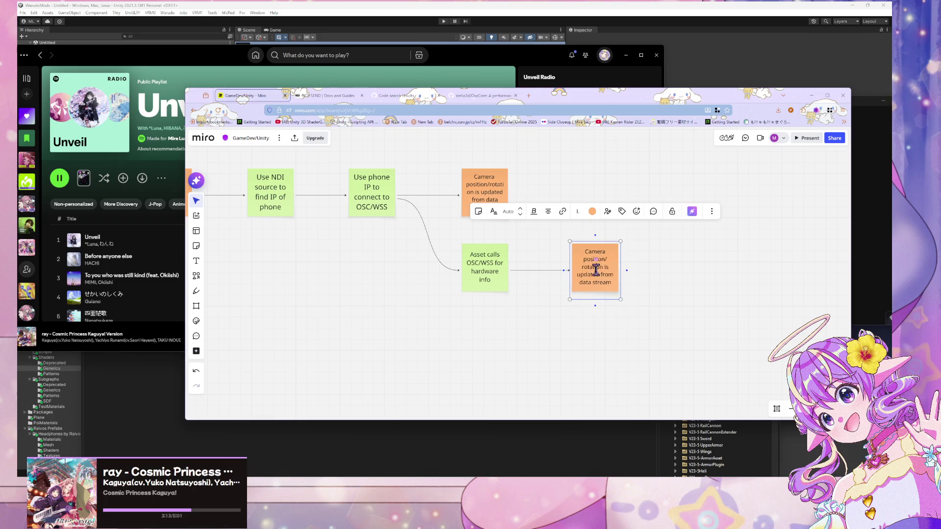
pyautogui.moveTo(583, 250); pyautogui.dragTo(621, 295)
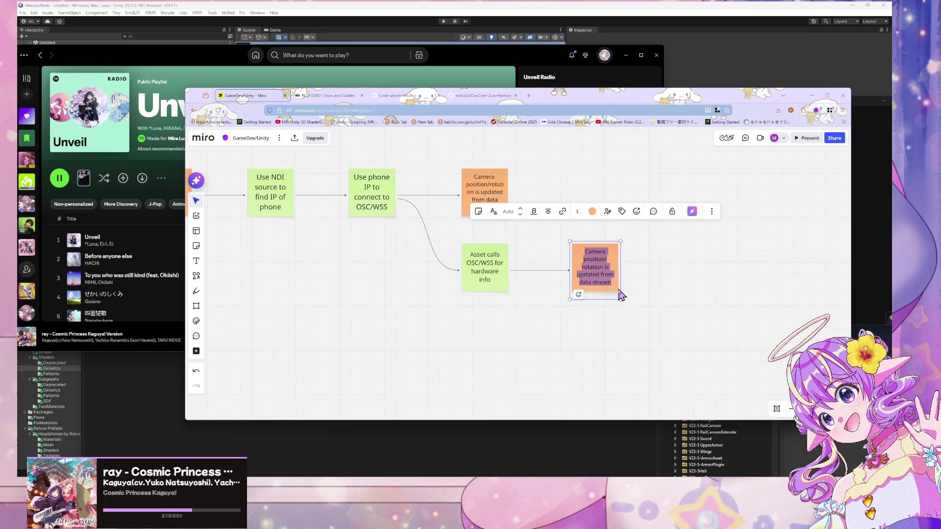
pyautogui.write('Camera FOPV')
pyautogui.press('BackSpace')
pyautogui.press('BackSpace')
pyautogui.write('V')
pyautogui.press('BackSpace')
pyautogui.write('is ')
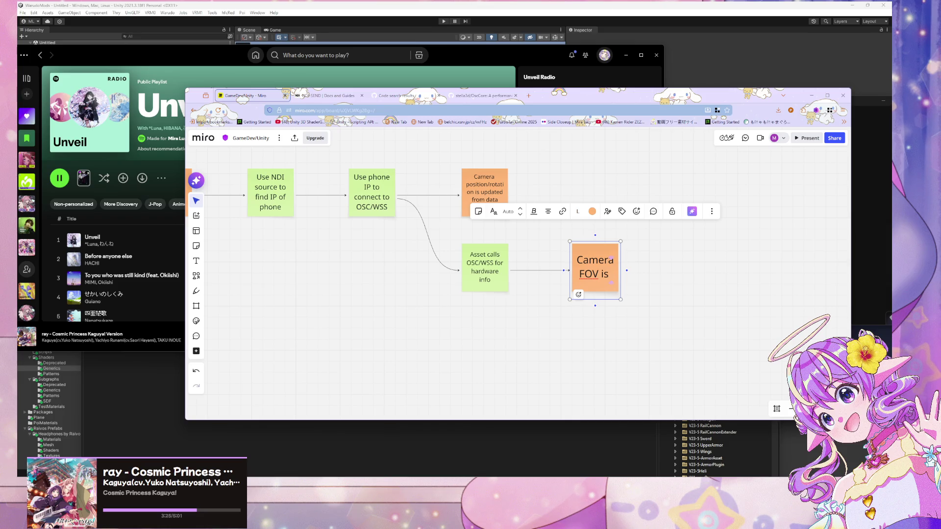
pyautogui.write('update')
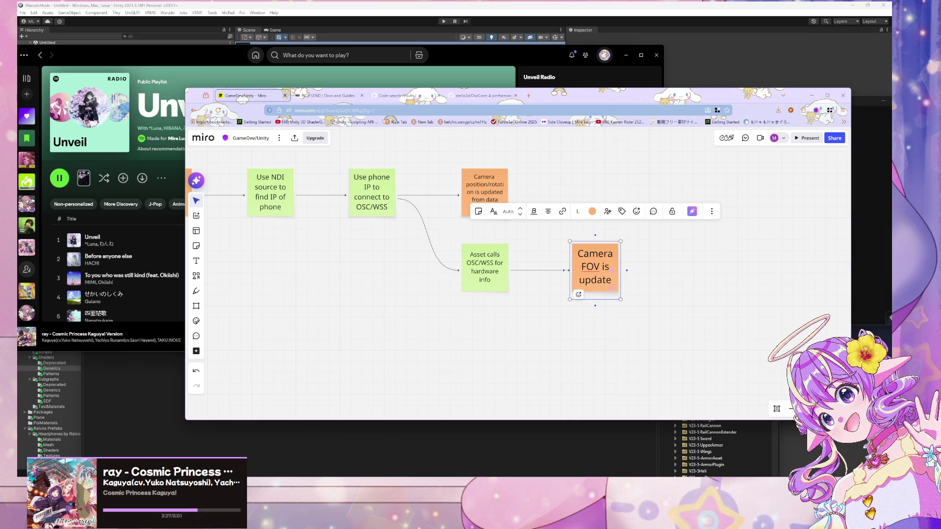
pyautogui.write('d from hard')
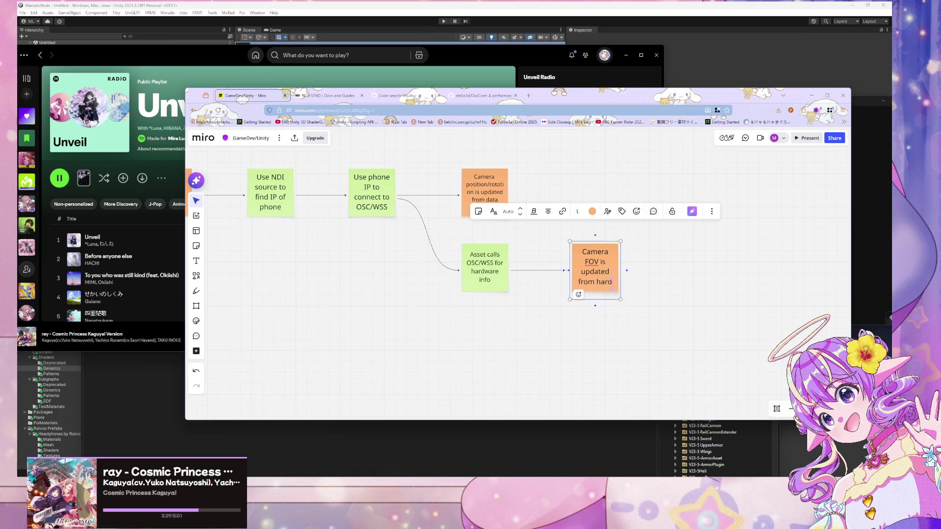
pyautogui.write('ware data')
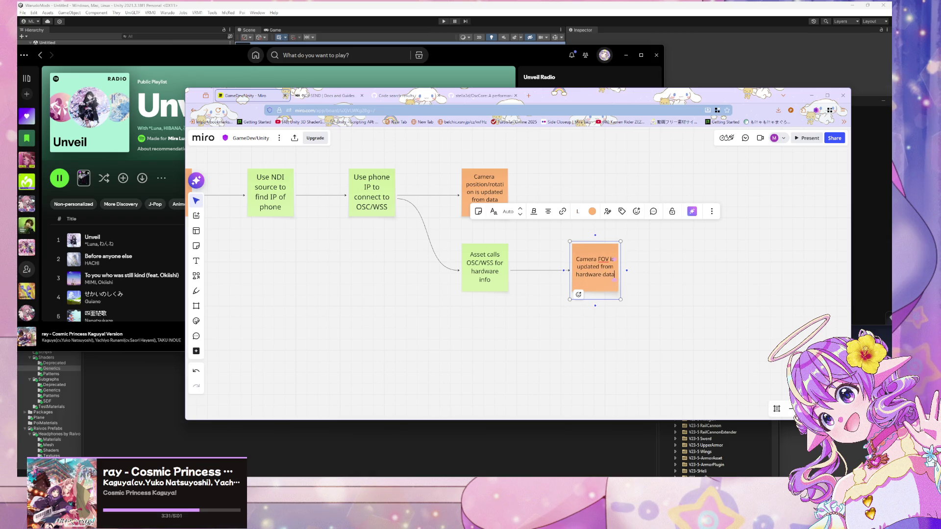
pyautogui.moveTo(608, 274)
pyautogui.mouseDown()
pyautogui.moveTo(606, 263)
pyautogui.moveTo(609, 275)
pyautogui.moveTo(581, 272)
pyautogui.mouseUp()
pyautogui.click(641, 278)
# Place the copied Camera FOV note to the right of the original
pyautogui.moveTo(594, 267)
pyautogui.mouseDown()
pyautogui.moveTo(583, 270)
pyautogui.moveTo(662, 275)
pyautogui.mouseUp()
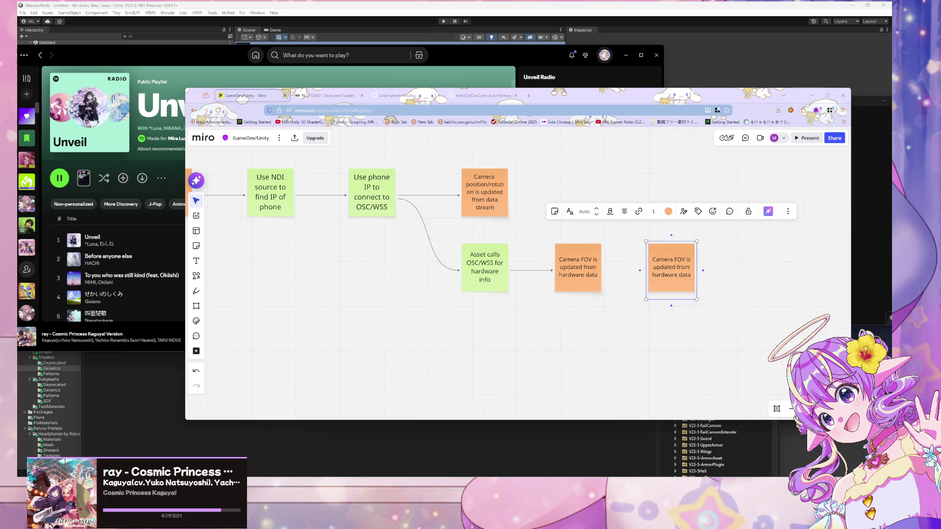
pyautogui.doubleClick(678, 289)
pyautogui.click(675, 263)
pyautogui.moveTo(675, 263)
pyautogui.mouseDown()
pyautogui.moveTo(698, 282)
pyautogui.moveTo(692, 275)
pyautogui.mouseUp()
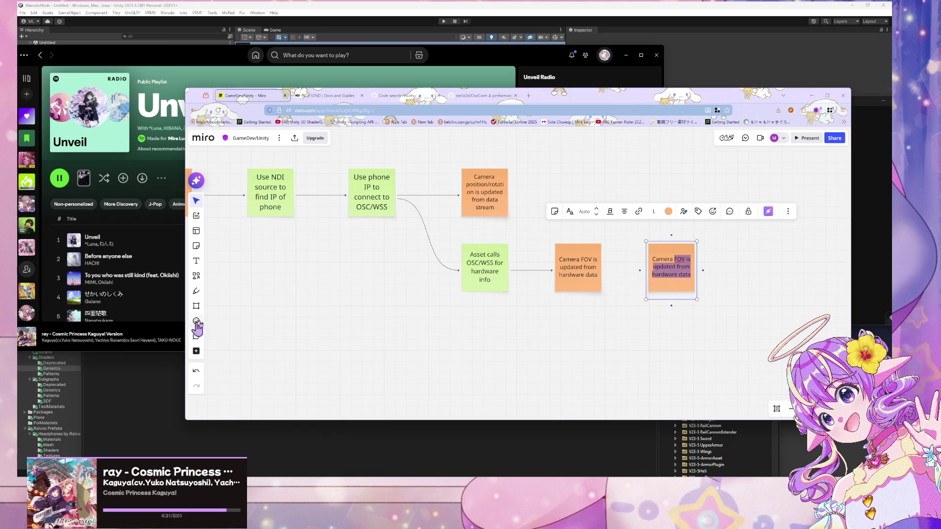
pyautogui.click(667, 326)
pyautogui.moveTo(685, 276); pyautogui.dragTo(702, 275)
# Draw an arrow from the first Camera FOV note to its copy
pyautogui.click(561, 295)
pyautogui.moveTo(603, 271); pyautogui.dragTo(682, 269)
pyautogui.click(613, 325)
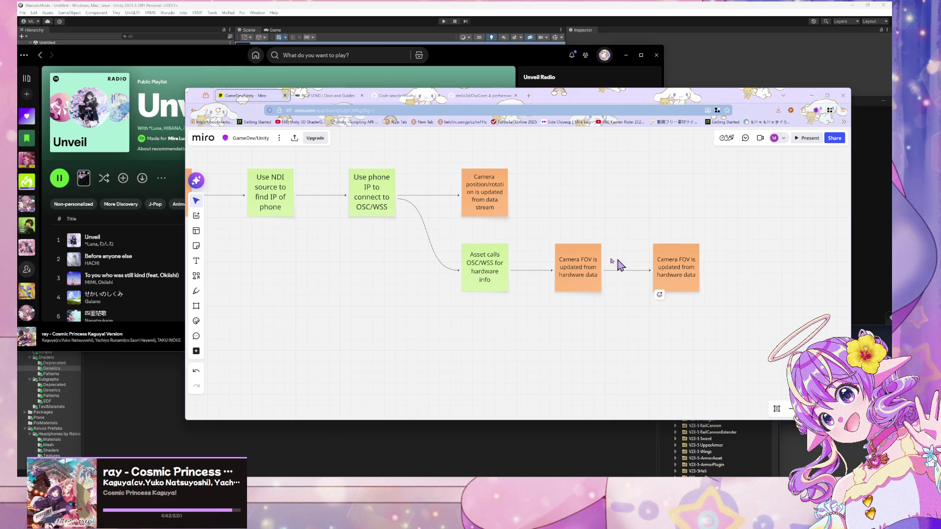
pyautogui.doubleClick(682, 273)
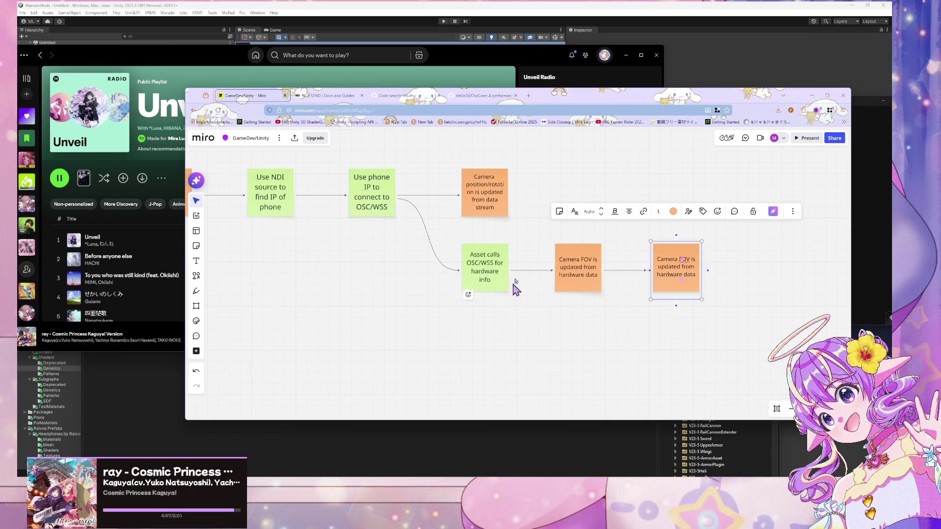
# Replace the rightmost note's text with 'Warudo Screen Resolution is updated from hardware data'
pyautogui.moveTo(660, 257); pyautogui.dragTo(695, 278)
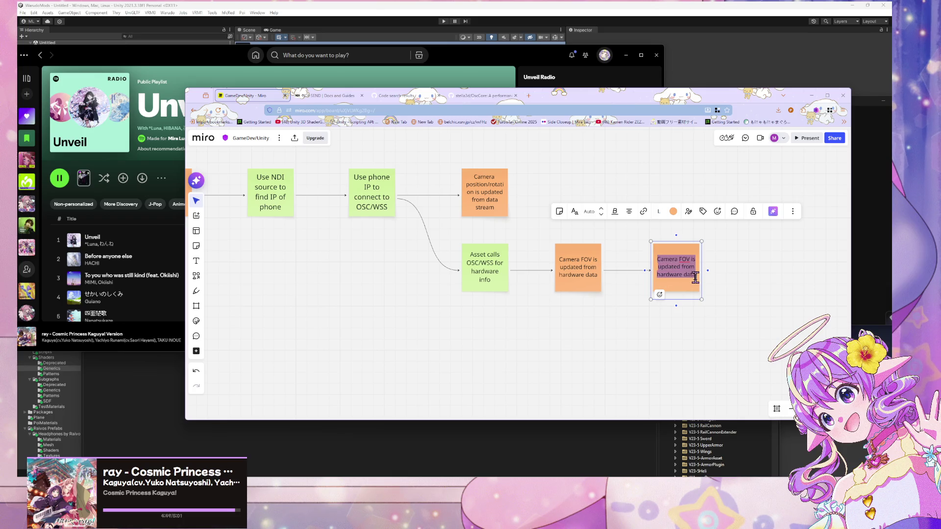
pyautogui.write('Camera')
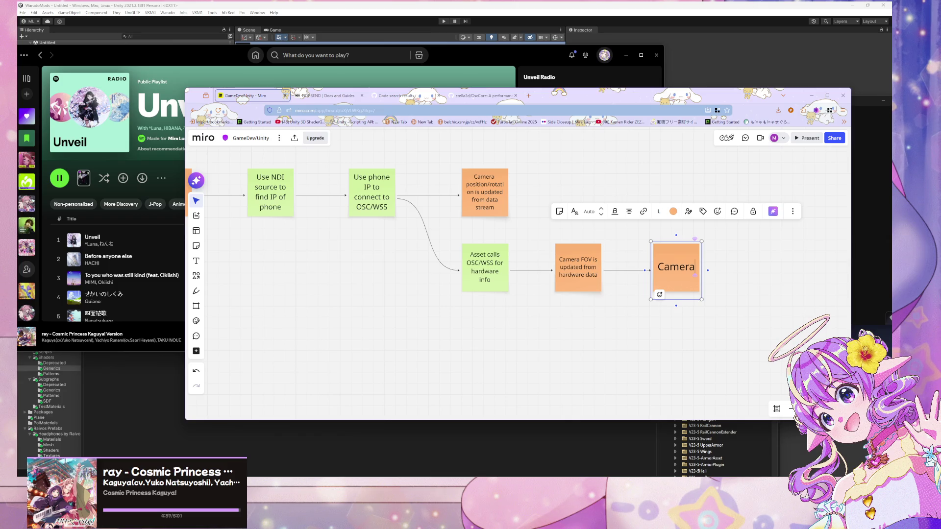
pyautogui.press('BackSpace')
pyautogui.press('BackSpace')
pyautogui.press('BackSpace')
pyautogui.write('do sc')
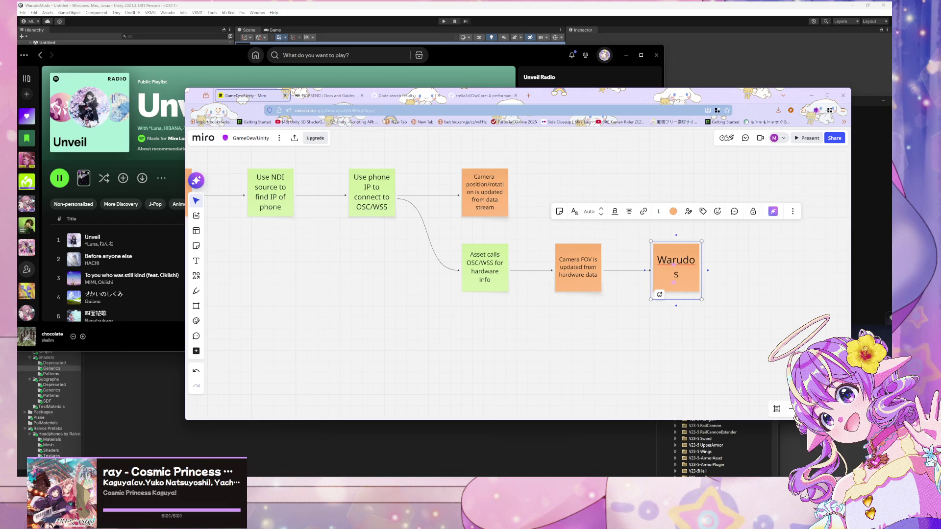
pyautogui.press('BackSpace')
pyautogui.press('BackSpace')
pyautogui.press('BackSpace')
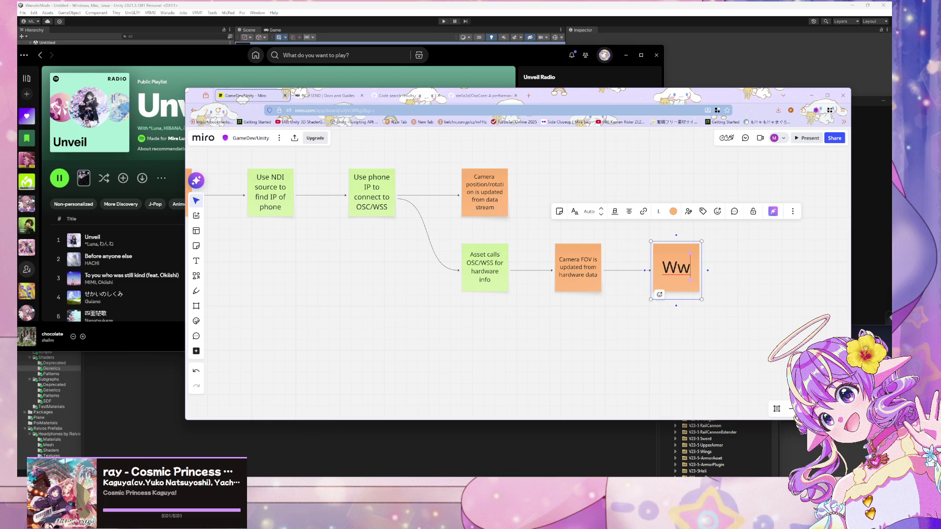
pyautogui.write('rudo Screen Re')
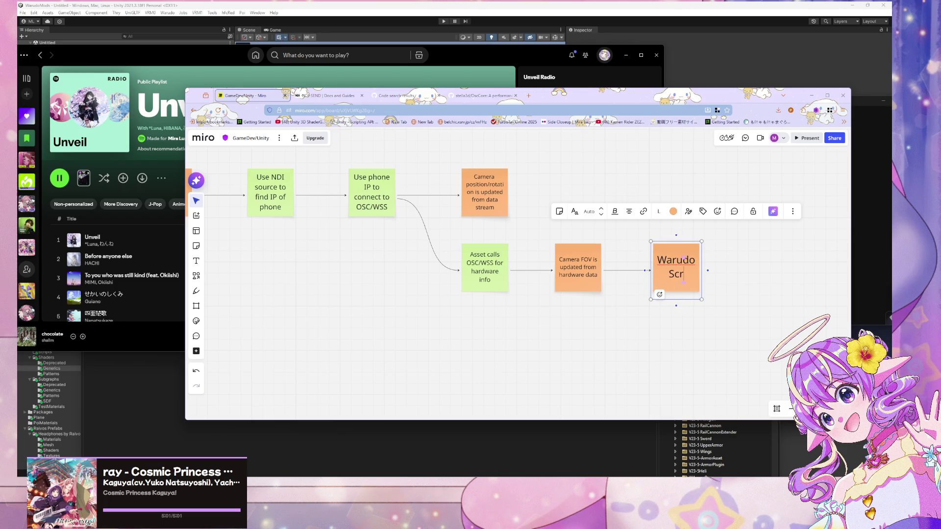
pyautogui.write('soluti')
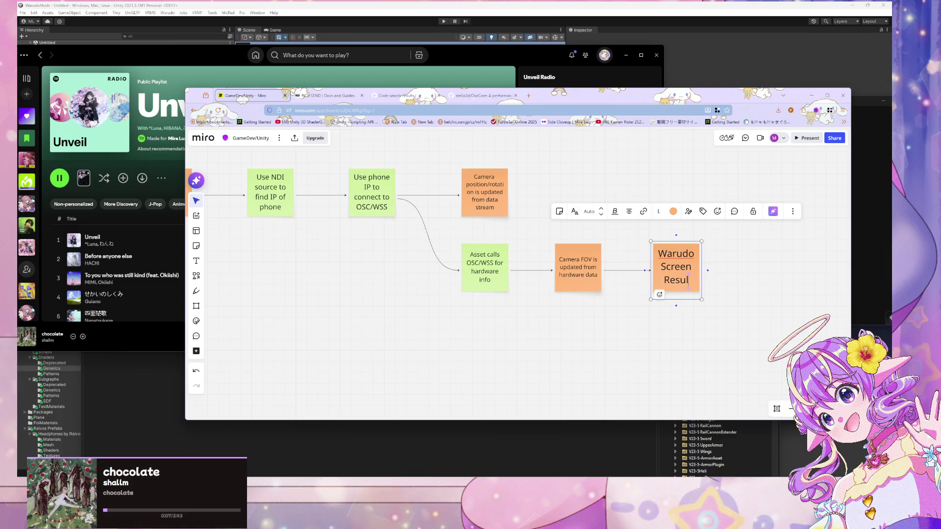
pyautogui.write('on')
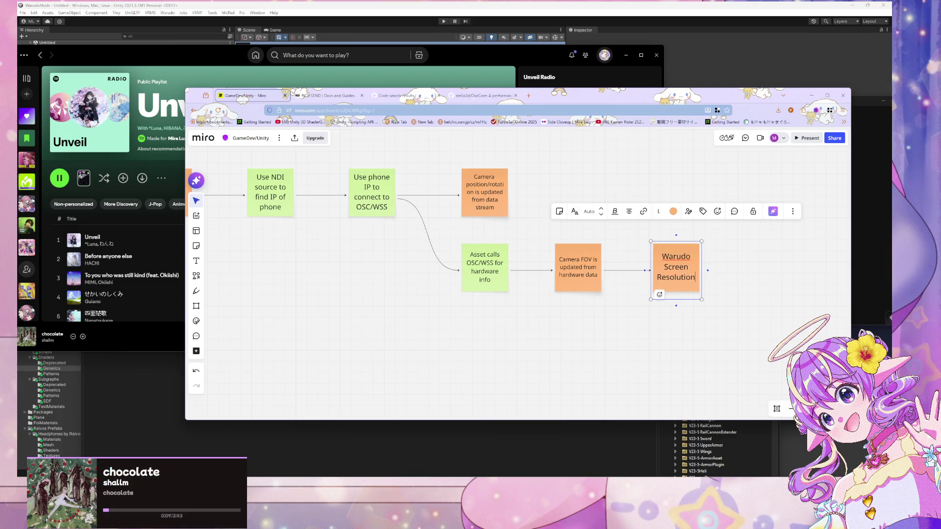
pyautogui.write(' is updated from hardware data')
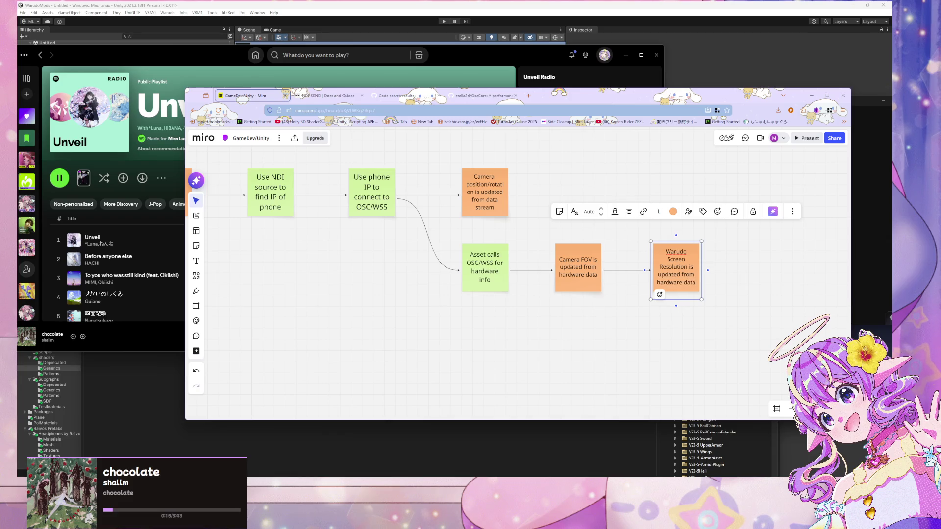
pyautogui.moveTo(305, 273); pyautogui.dragTo(722, 318)
# Nudge the 'Camera position/rotation is updated from data stream' note up into line with the flowchart
pyautogui.moveTo(824, 295)
pyautogui.mouseDown()
pyautogui.moveTo(672, 245)
pyautogui.moveTo(499, 230)
pyautogui.moveTo(547, 195)
pyautogui.moveTo(510, 212)
pyautogui.moveTo(551, 263)
pyautogui.mouseUp()
pyautogui.scroll(-2, 550, 263)
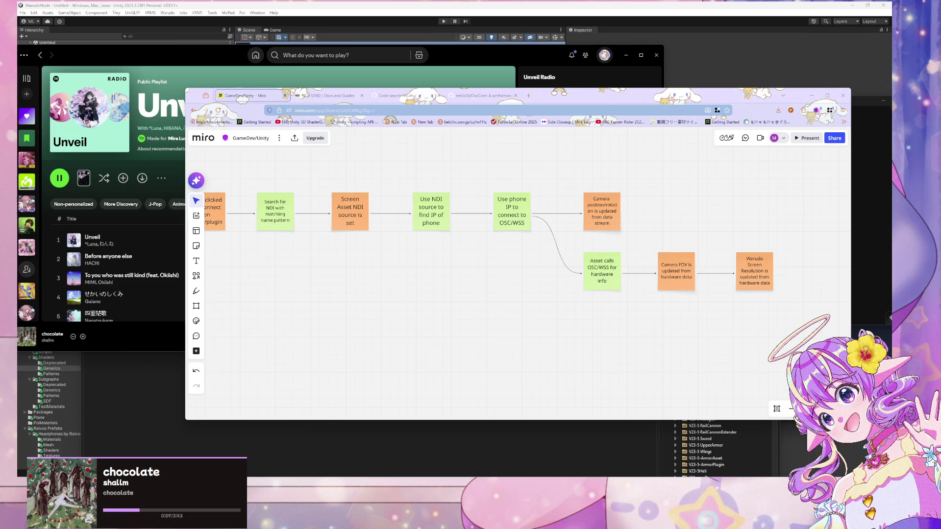
pyautogui.moveTo(601, 282)
pyautogui.mouseDown()
pyautogui.moveTo(510, 253)
pyautogui.moveTo(695, 287)
pyautogui.moveTo(563, 271)
pyautogui.moveTo(411, 180)
pyautogui.mouseUp()
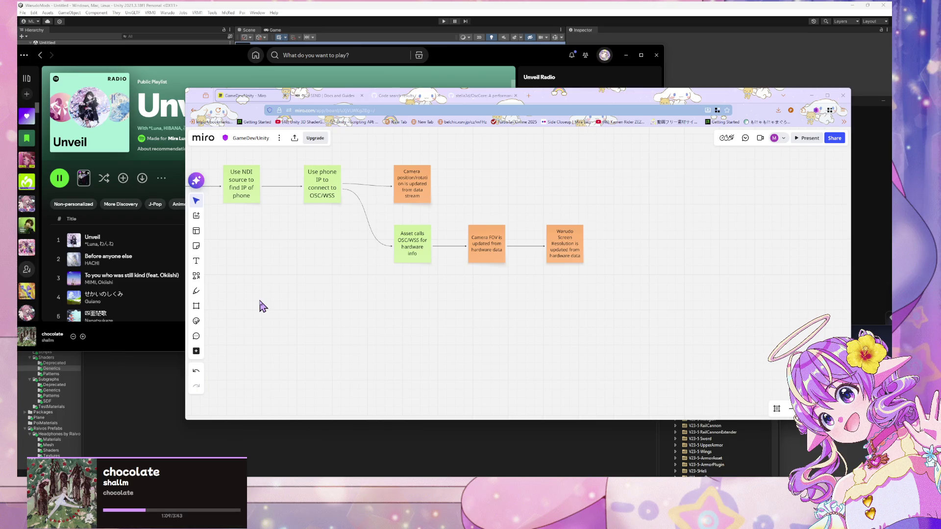
pyautogui.moveTo(333, 303)
pyautogui.mouseDown()
pyautogui.moveTo(704, 342)
pyautogui.moveTo(566, 301)
pyautogui.mouseUp()
pyautogui.moveTo(655, 200); pyautogui.dragTo(655, 197)
pyautogui.moveTo(748, 319)
pyautogui.mouseDown()
pyautogui.moveTo(686, 277)
pyautogui.moveTo(695, 294)
pyautogui.mouseUp()
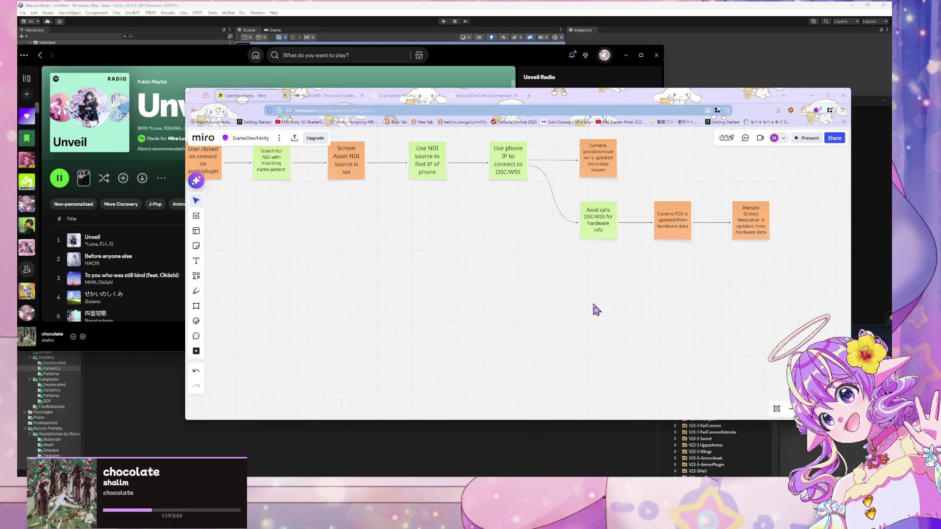
pyautogui.moveTo(580, 300)
pyautogui.mouseDown()
pyautogui.moveTo(580, 321)
pyautogui.moveTo(766, 356)
pyautogui.moveTo(716, 340)
pyautogui.moveTo(567, 331)
pyautogui.moveTo(377, 279)
pyautogui.moveTo(552, 321)
pyautogui.moveTo(423, 219)
pyautogui.mouseUp()
# Draw a frame enclosing both flowchart branches and title it 'Connecting'
pyautogui.moveTo(348, 283); pyautogui.dragTo(329, 337)
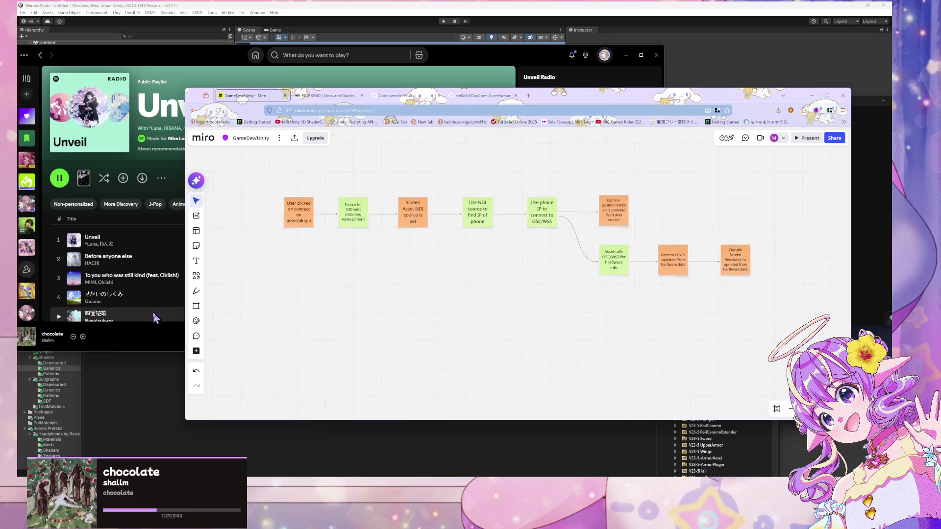
pyautogui.click(196, 305)
pyautogui.moveTo(270, 166)
pyautogui.mouseDown()
pyautogui.moveTo(475, 252)
pyautogui.moveTo(813, 306)
pyautogui.moveTo(786, 309)
pyautogui.mouseUp()
pyautogui.scroll(3, 387, 294)
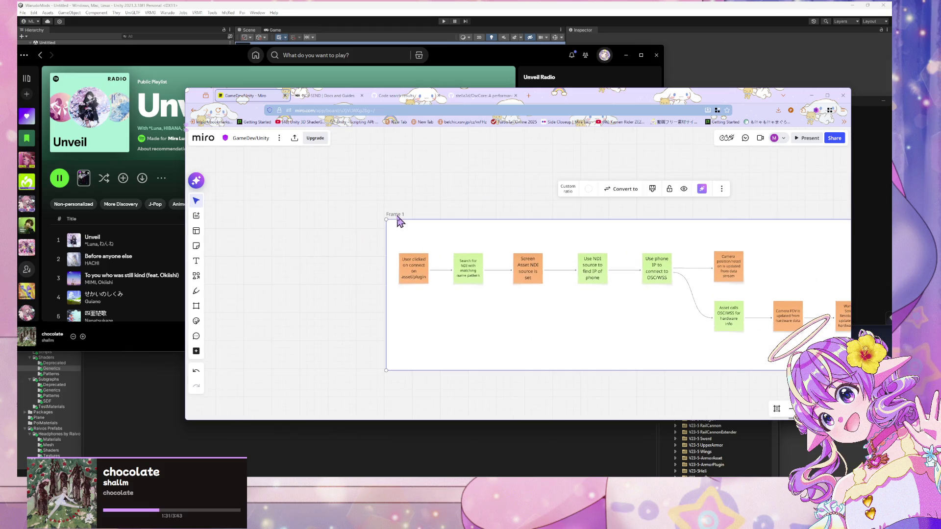
pyautogui.doubleClick(420, 215)
pyautogui.write('Connect')
pyautogui.write('ion')
pyautogui.press('BackSpace')
pyautogui.press('BackSpace')
pyautogui.press('BackSpace')
pyautogui.write('ing')
pyautogui.click(446, 191)
pyautogui.moveTo(495, 297)
pyautogui.mouseDown()
pyautogui.moveTo(451, 274)
pyautogui.moveTo(468, 225)
pyautogui.mouseUp()
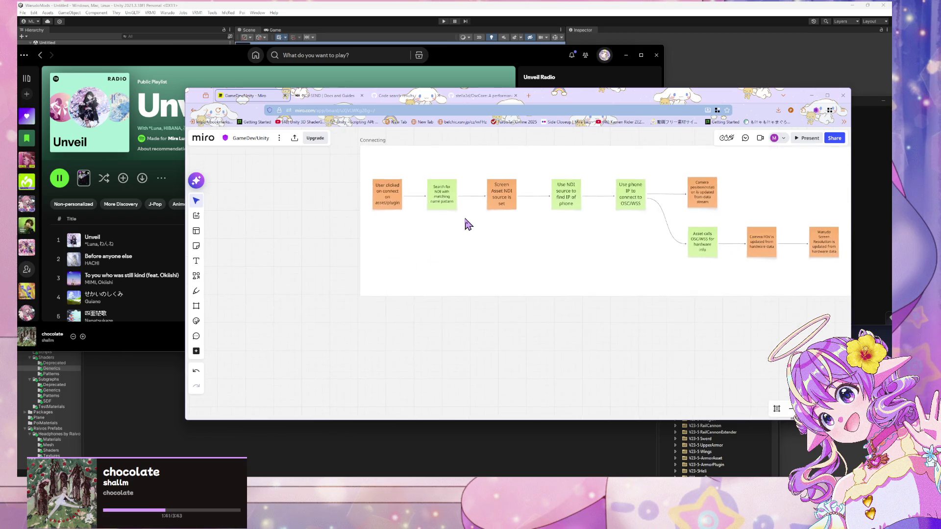
# Shrink the Connecting frame to fit snugly around the flowchart
pyautogui.scroll(-3, 467, 223)
pyautogui.scroll(2, 466, 222)
pyautogui.scroll(-2, 480, 205)
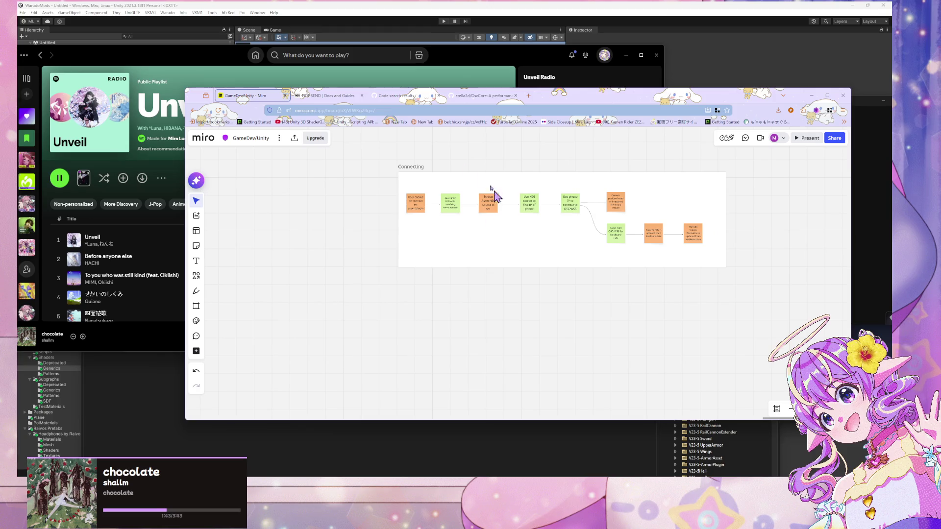
pyautogui.click(431, 169)
pyautogui.click(760, 321)
pyautogui.click(725, 268)
pyautogui.moveTo(725, 266); pyautogui.dragTo(715, 259)
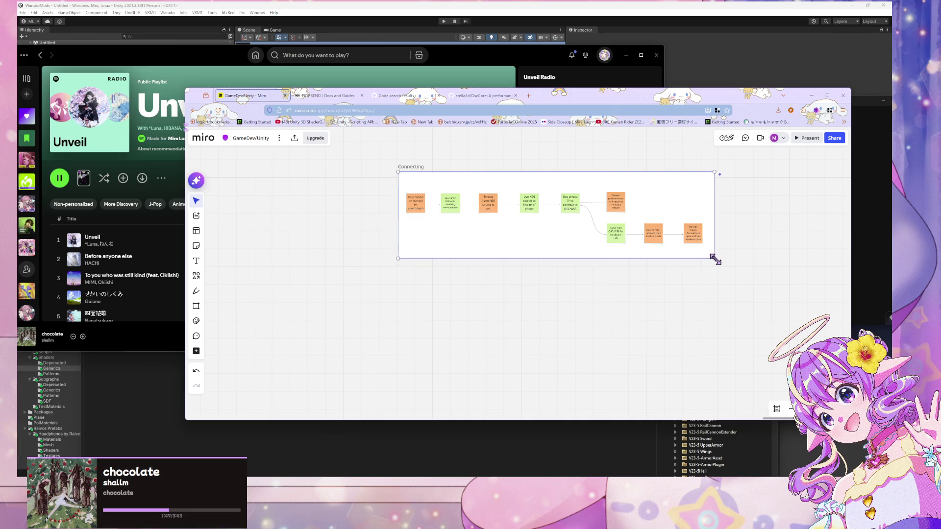
pyautogui.click(369, 274)
pyautogui.moveTo(369, 273); pyautogui.dragTo(334, 214)
# Duplicate the Connecting frame and place the Copy of Connecting below the original
pyautogui.scroll(2, 372, 273)
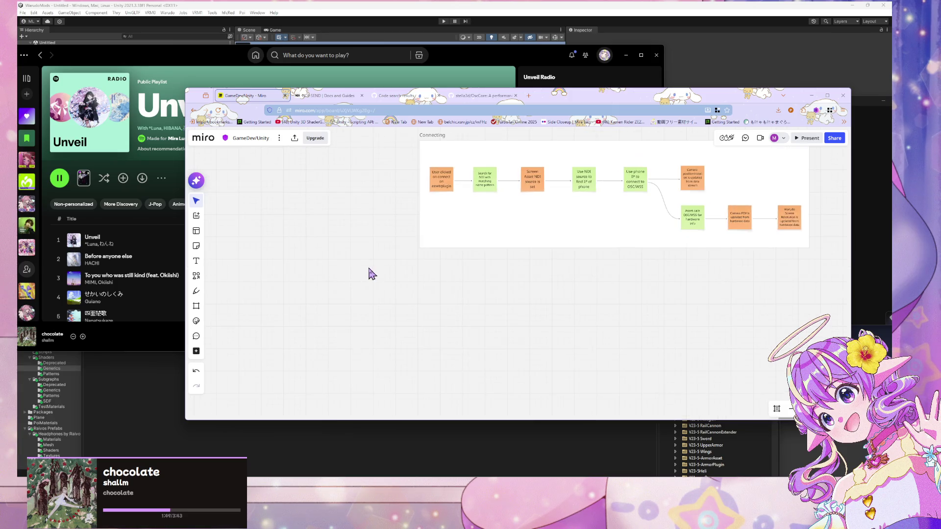
pyautogui.hscroll(3, 371, 273)
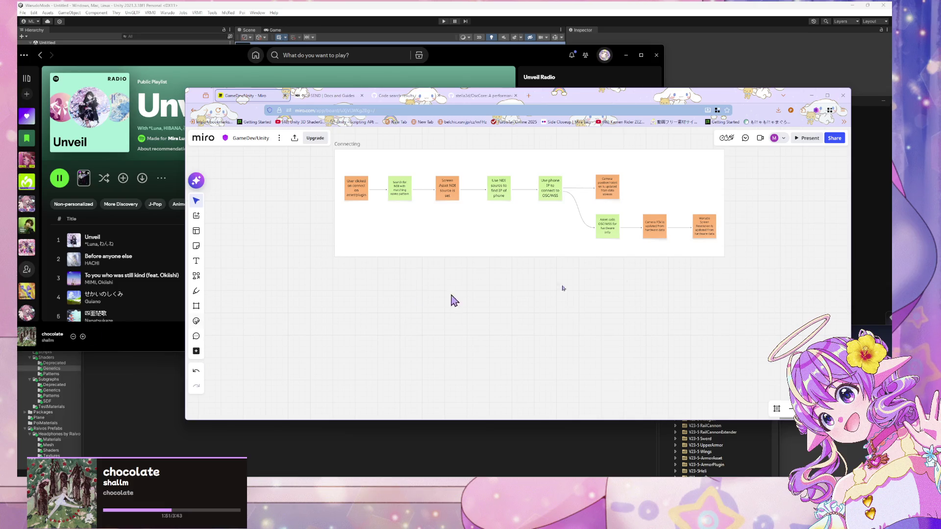
pyautogui.scroll(1, 724, 329)
pyautogui.click(388, 157)
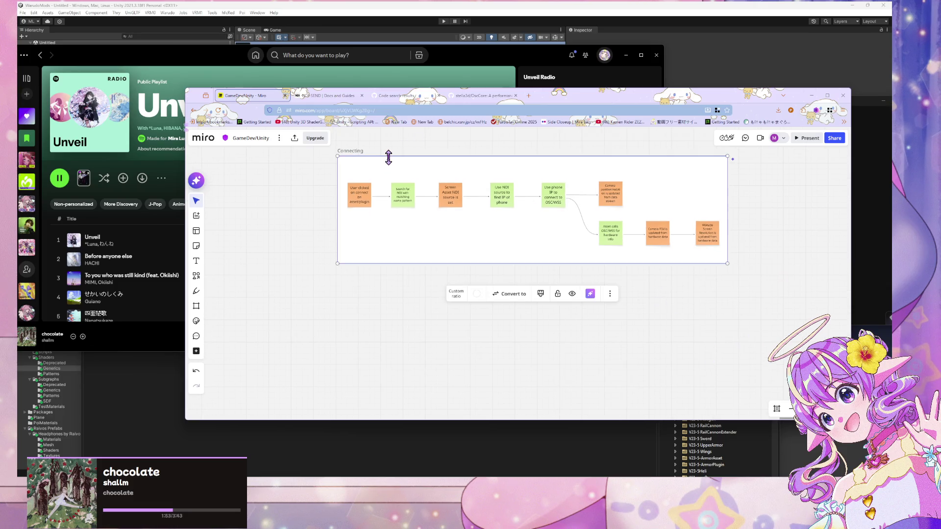
pyautogui.hotkey('ctrl', 'd')
pyautogui.scroll(-2, 378, 147)
pyautogui.moveTo(441, 185); pyautogui.dragTo(500, 371)
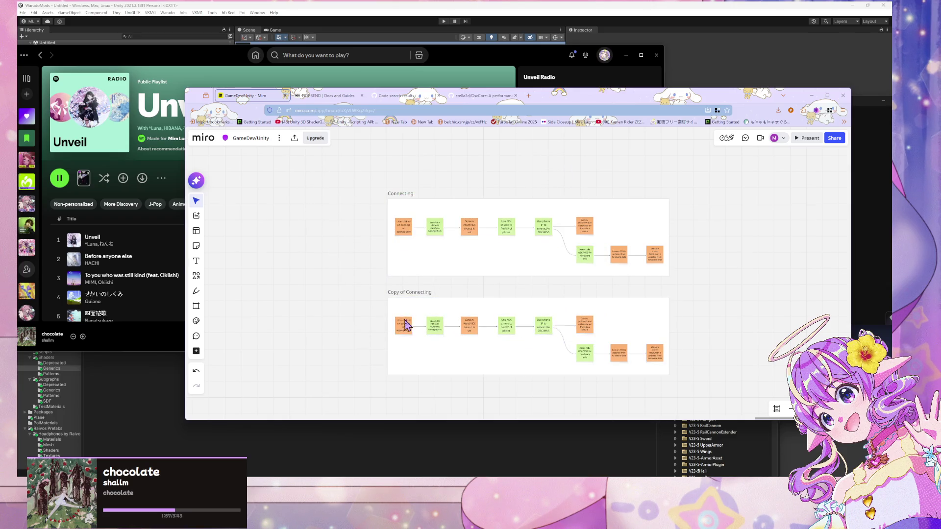
# Delete the Copy of Connecting frame along with its contents
pyautogui.click(635, 306)
pyautogui.moveTo(719, 387); pyautogui.dragTo(327, 310)
pyautogui.press('Delete')
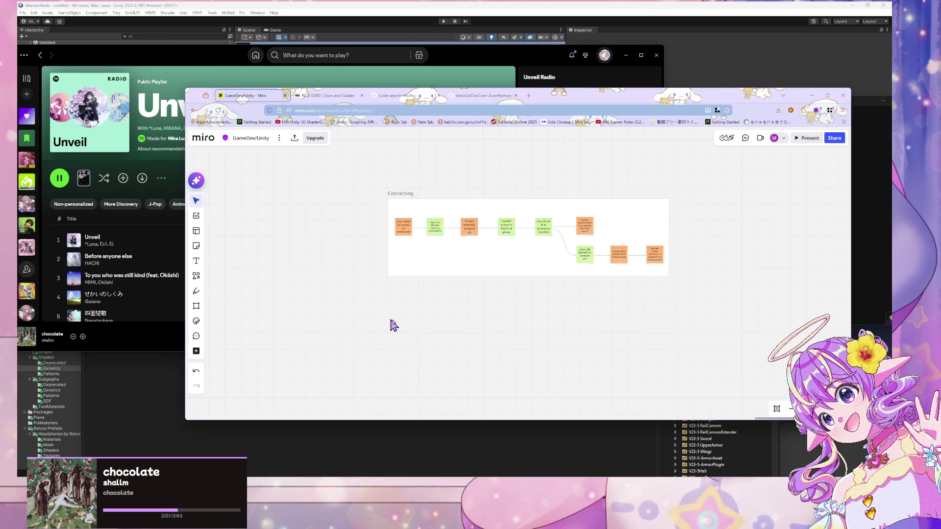
pyautogui.scroll(3, 399, 303)
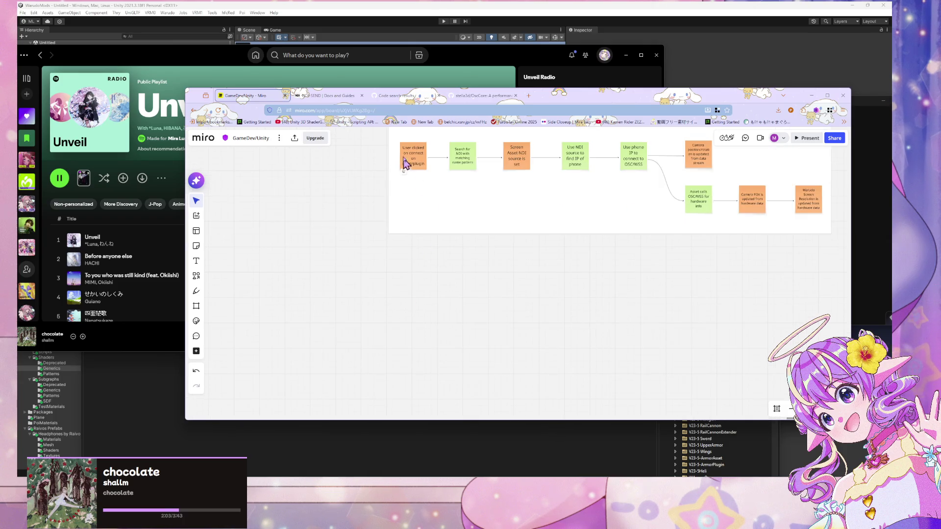
# Copy the 'User clicked on connect' note below it and retype it as 'App is closed on phone'
pyautogui.click(408, 158)
pyautogui.moveTo(429, 163)
pyautogui.keyDown('alt'); pyautogui.mouseDown()
pyautogui.moveTo(431, 288)
pyautogui.moveTo(420, 283)
pyautogui.mouseUp(); pyautogui.keyUp('alt')
pyautogui.doubleClick(414, 280)
pyautogui.hotkey('ctrl', 'a')
pyautogui.write('App is closed on phon')
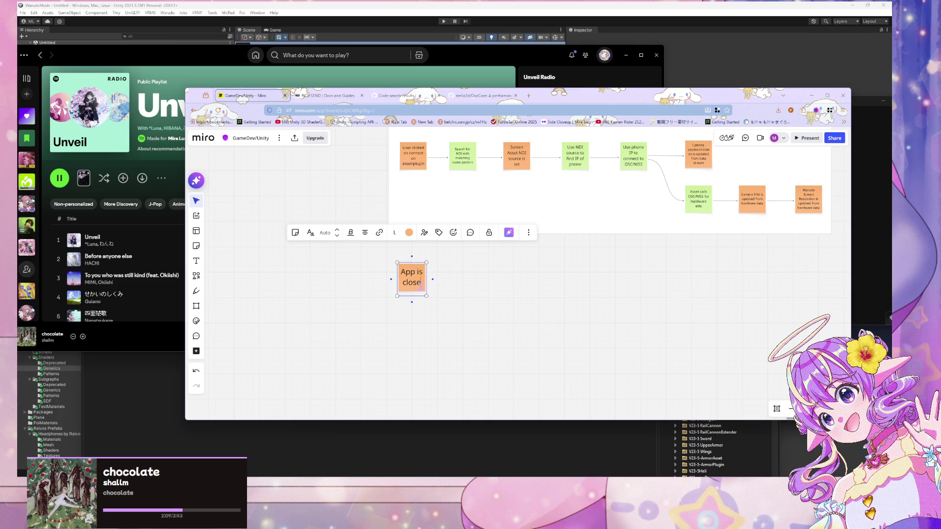
pyautogui.write('e')
pyautogui.click(480, 97)
# Search Google for 'osc connection close' in a new tab
pyautogui.click(479, 111)
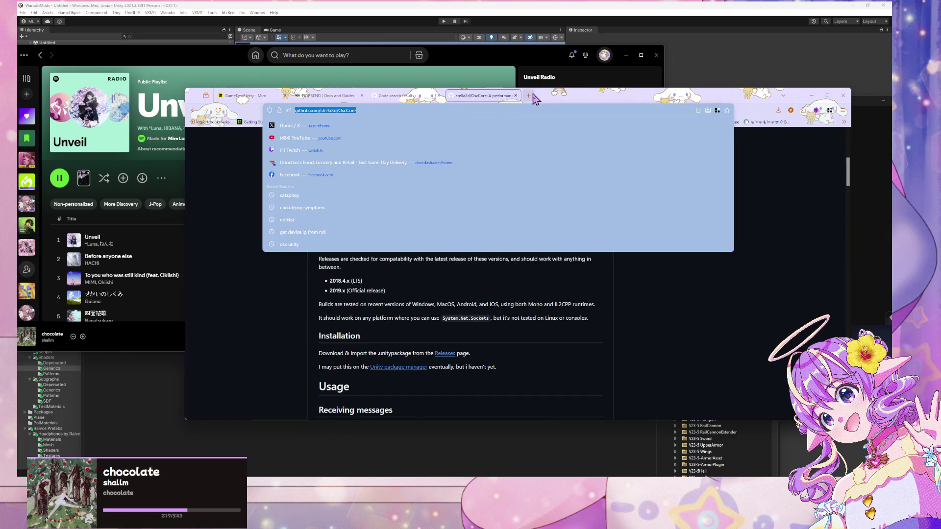
pyautogui.click(528, 96)
pyautogui.click(499, 101)
pyautogui.click(539, 96)
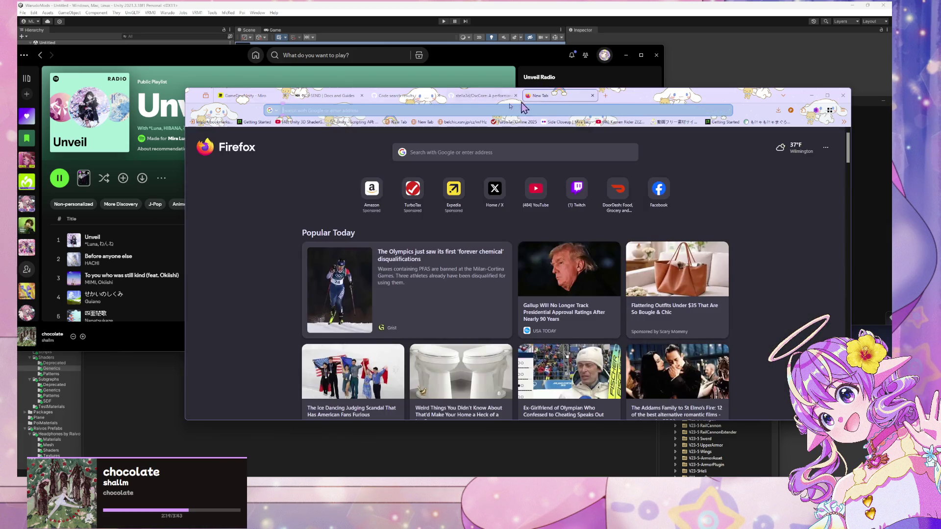
pyautogui.click(476, 108)
pyautogui.write('osc c')
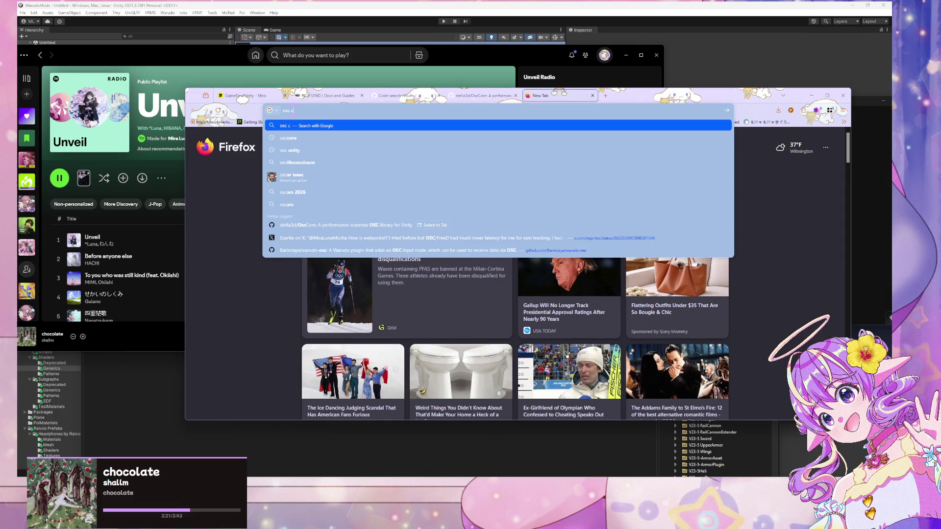
pyautogui.write('onnection close')
pyautogui.press('Return')
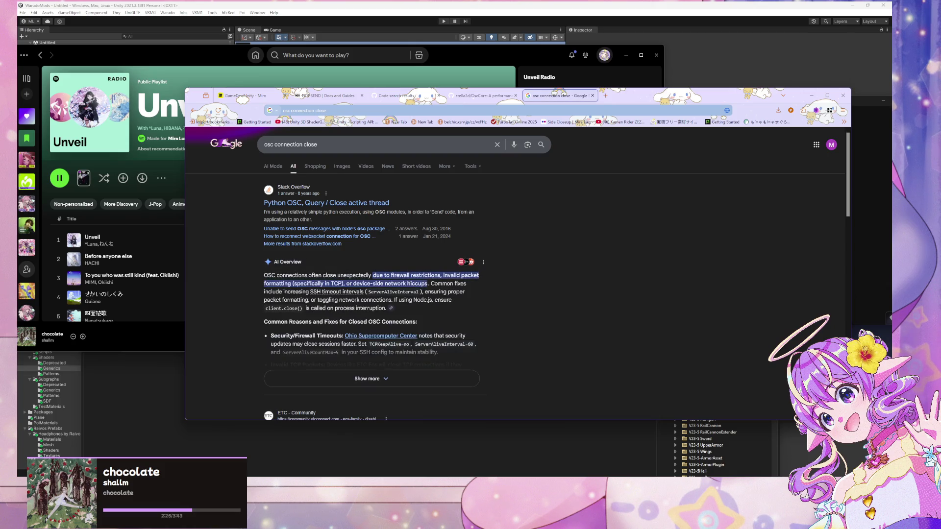
pyautogui.scroll(-5, 348, 221)
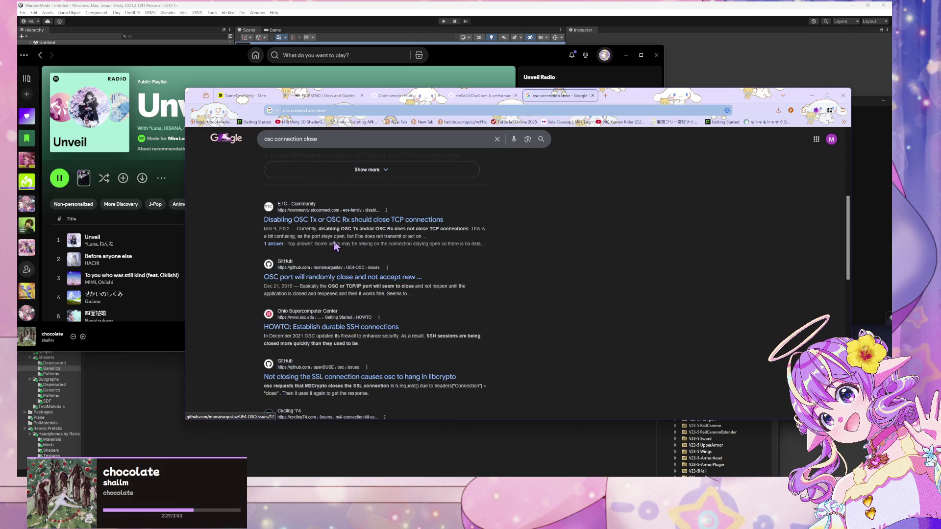
pyautogui.scroll(5, 348, 221)
# Refine the query to 'osc connection close event callback'
pyautogui.click(388, 144)
pyautogui.write('event')
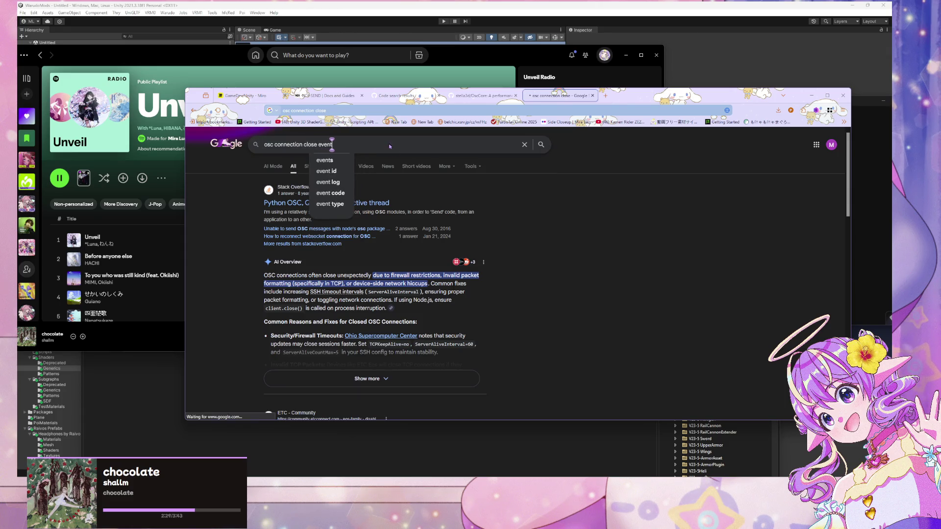
pyautogui.press('Return')
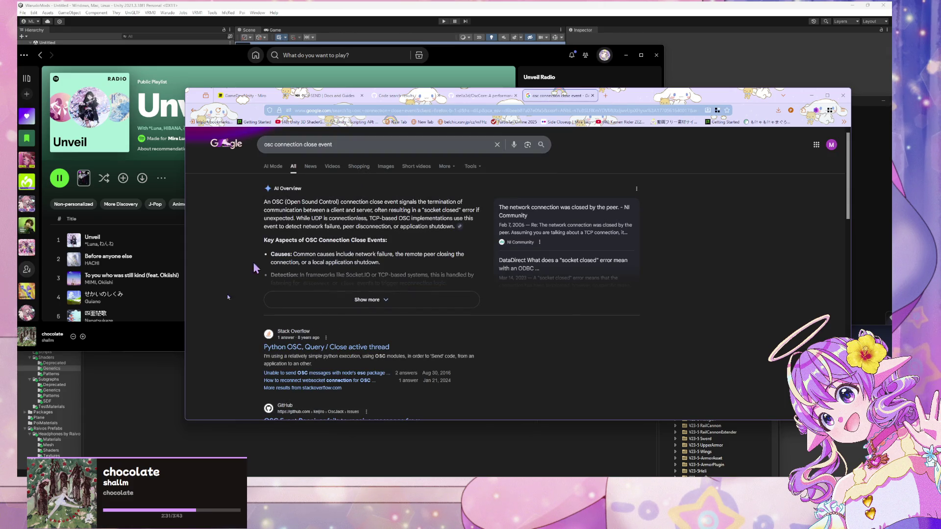
pyautogui.scroll(-5, 273, 342)
pyautogui.scroll(3, 273, 343)
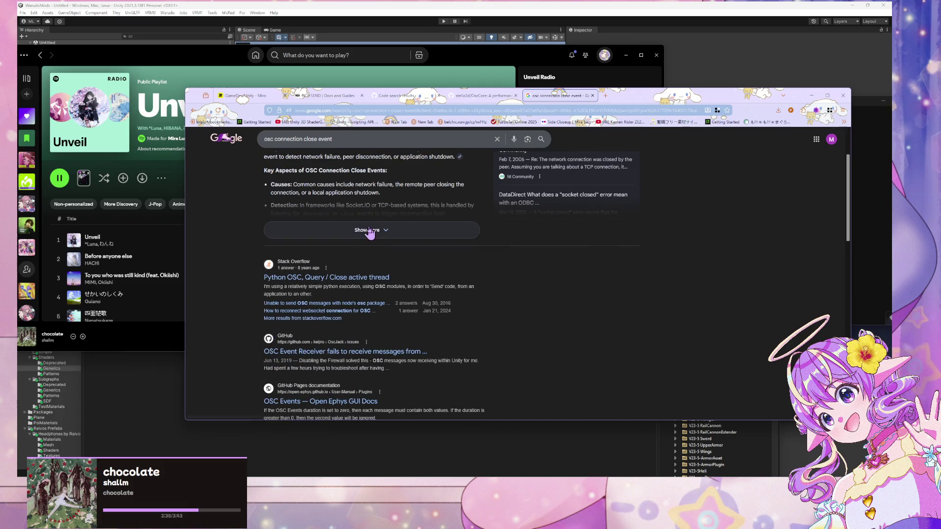
pyautogui.scroll(2, 372, 235)
pyautogui.click(333, 144)
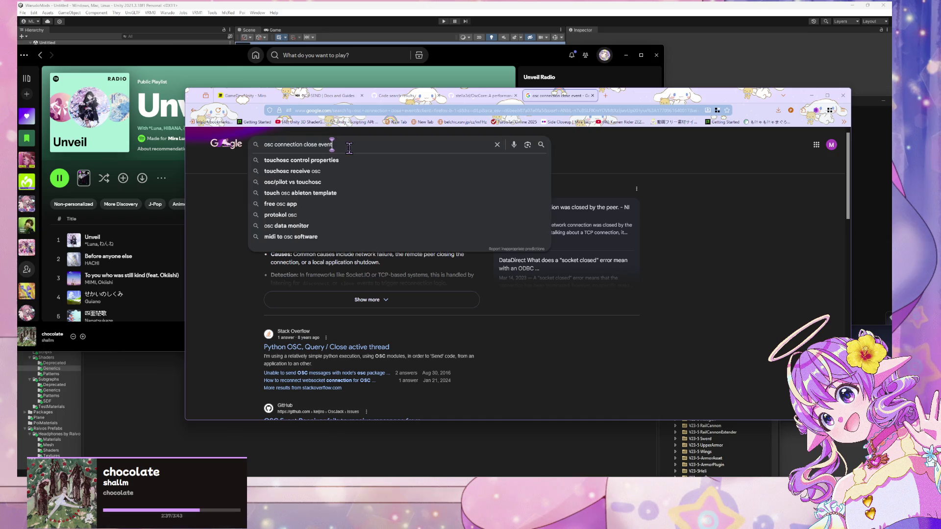
pyautogui.write(' callback')
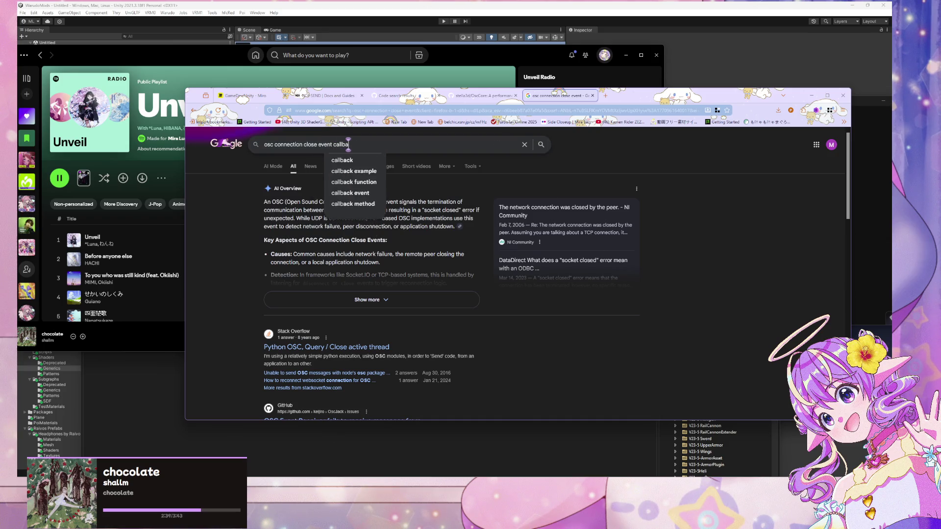
pyautogui.press('Return')
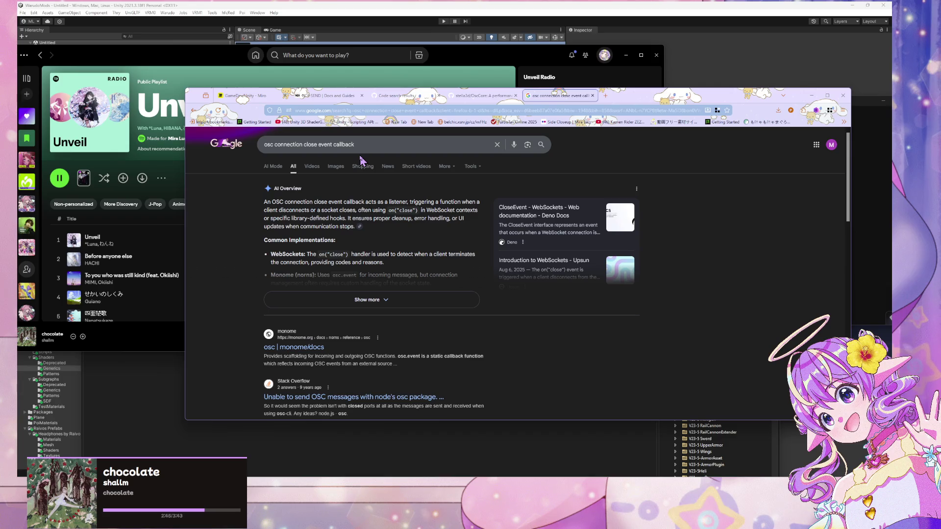
pyautogui.click(415, 299)
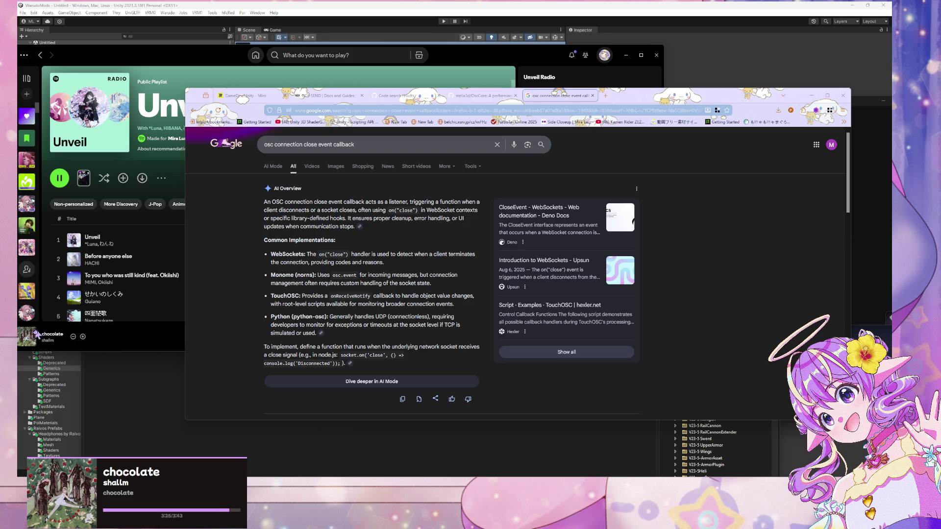
# Scroll through the expanded AI Overview to the web results, including the Deno Docs CloseEvent page
pyautogui.scroll(-3, 394, 250)
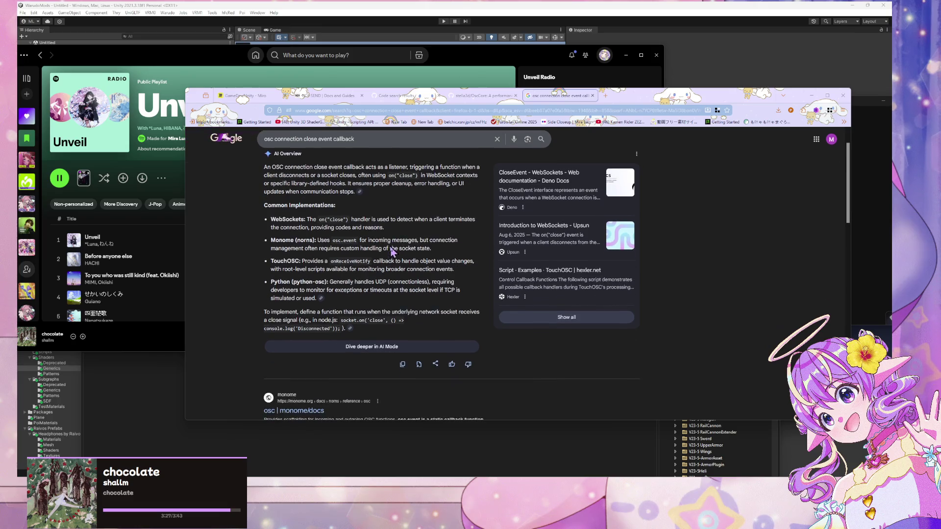
pyautogui.scroll(1, 392, 251)
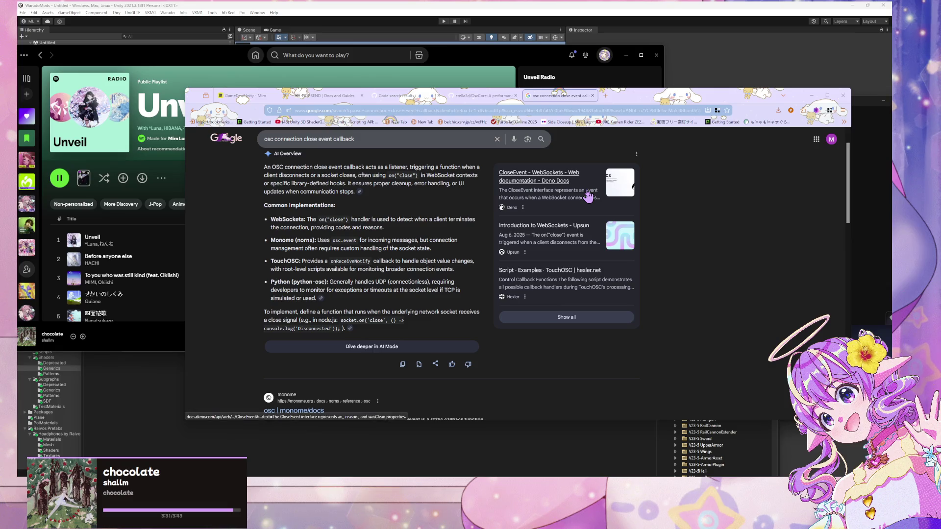
pyautogui.scroll(-5, 587, 191)
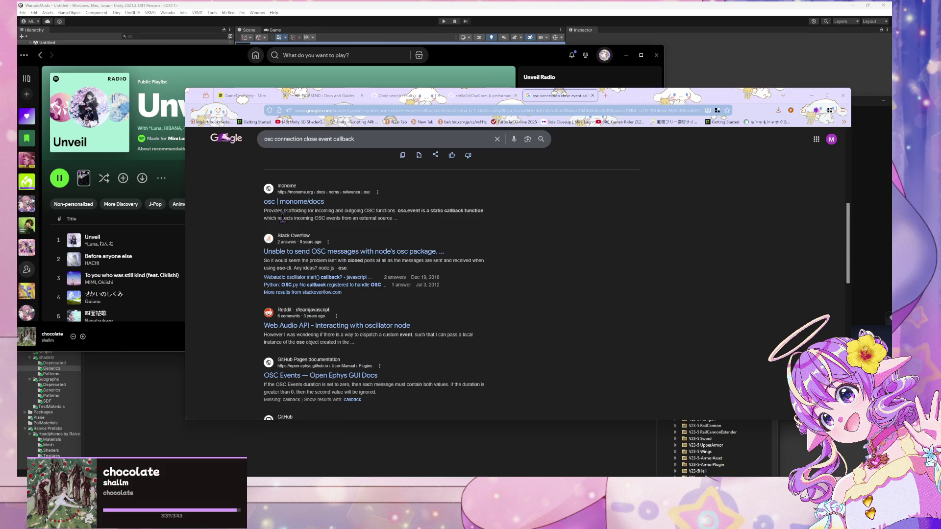
# On the OscCore repository page, browse into Runtime/Scripts and open OscClient.cs
pyautogui.click(483, 95)
pyautogui.scroll(-1, 371, 232)
pyautogui.scroll(5, 362, 240)
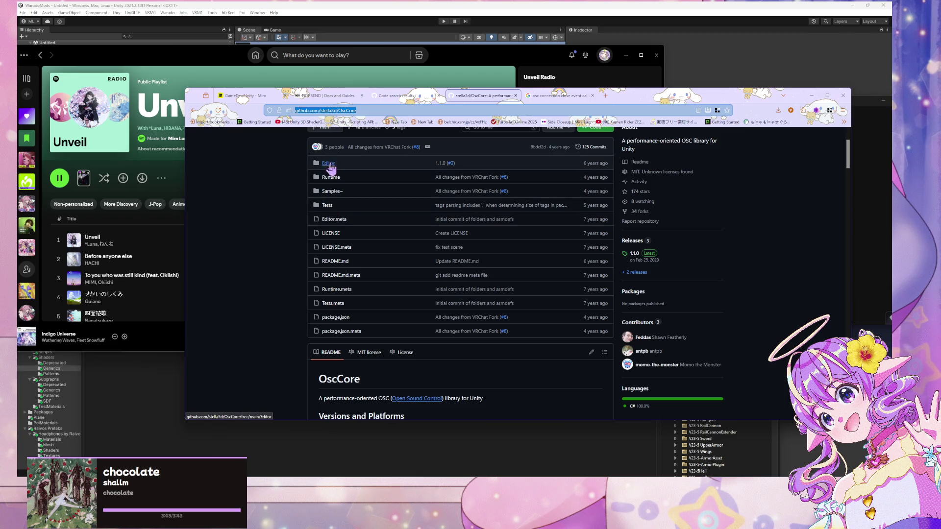
pyautogui.click(328, 180)
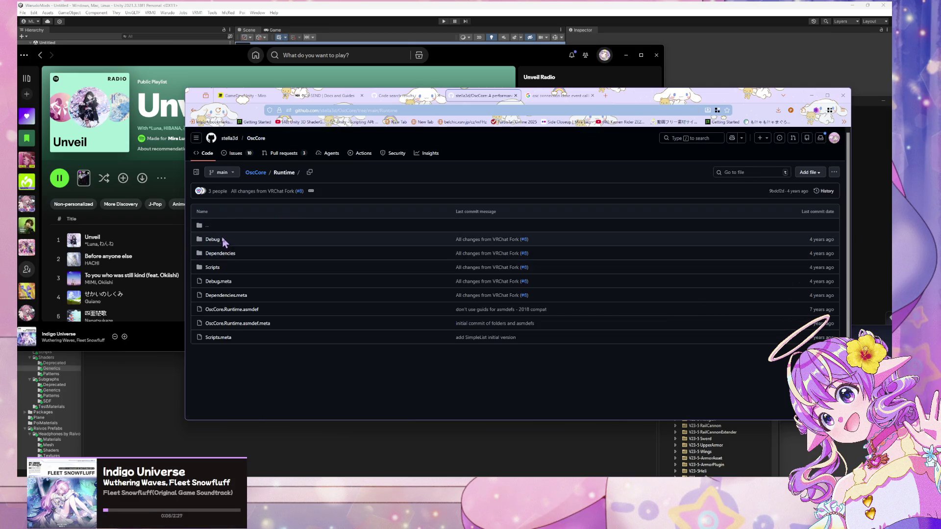
pyautogui.click(214, 268)
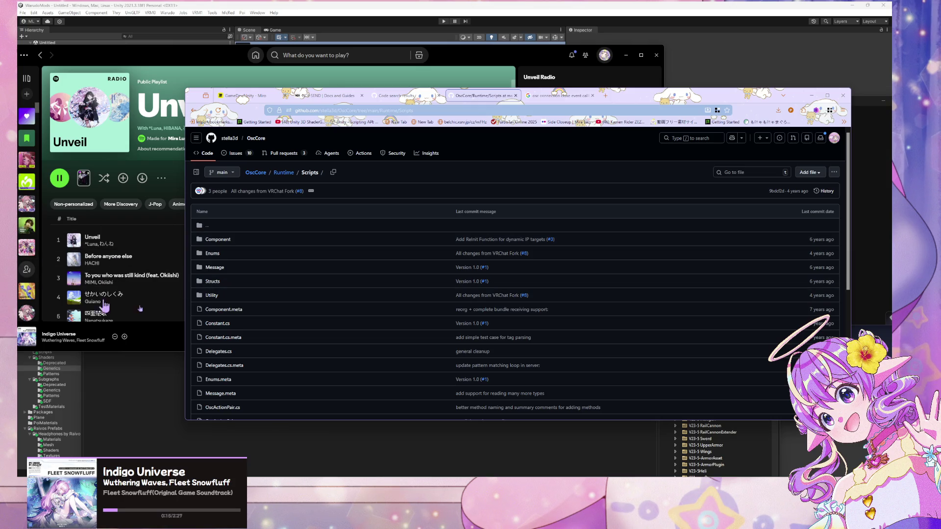
pyautogui.scroll(-3, 306, 265)
pyautogui.scroll(-2, 305, 262)
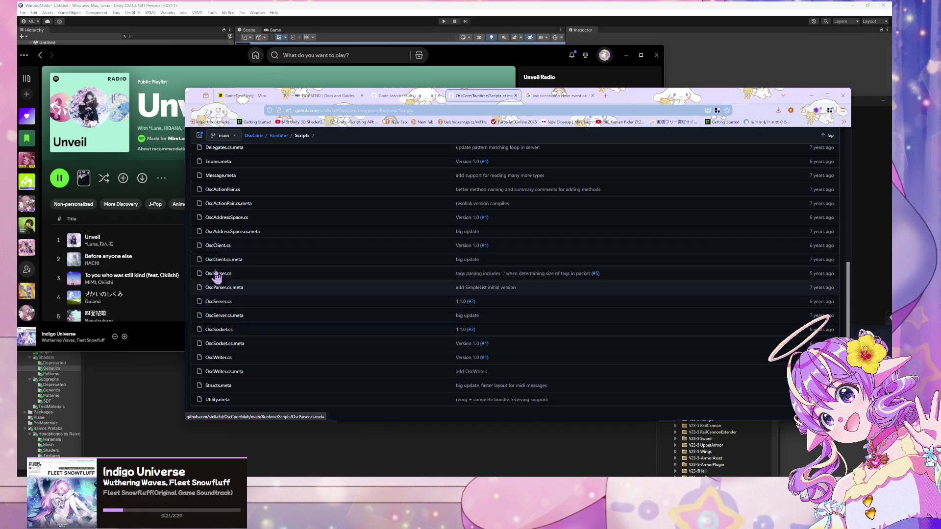
pyautogui.click(218, 245)
# Add the currently playing song to liked songs in the music player, then return to OscClient.cs
pyautogui.scroll(-3, 275, 257)
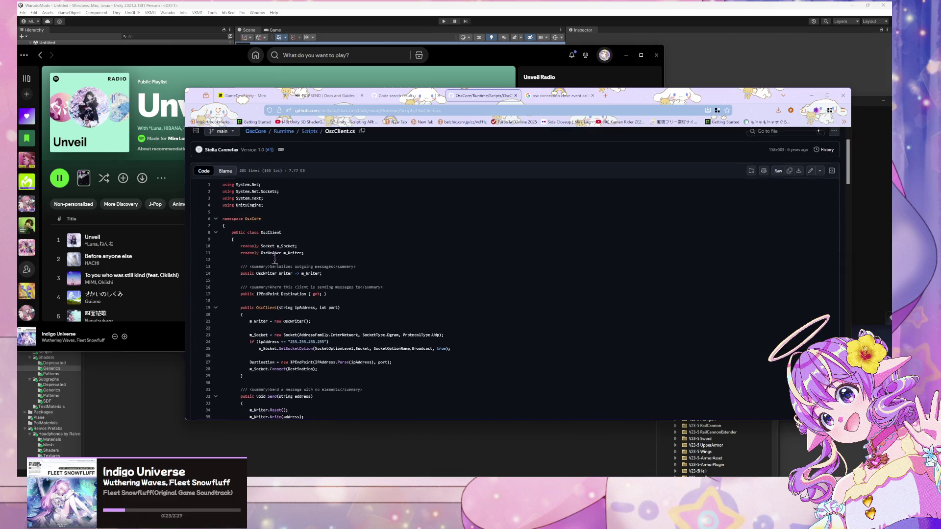
pyautogui.scroll(-4, 271, 292)
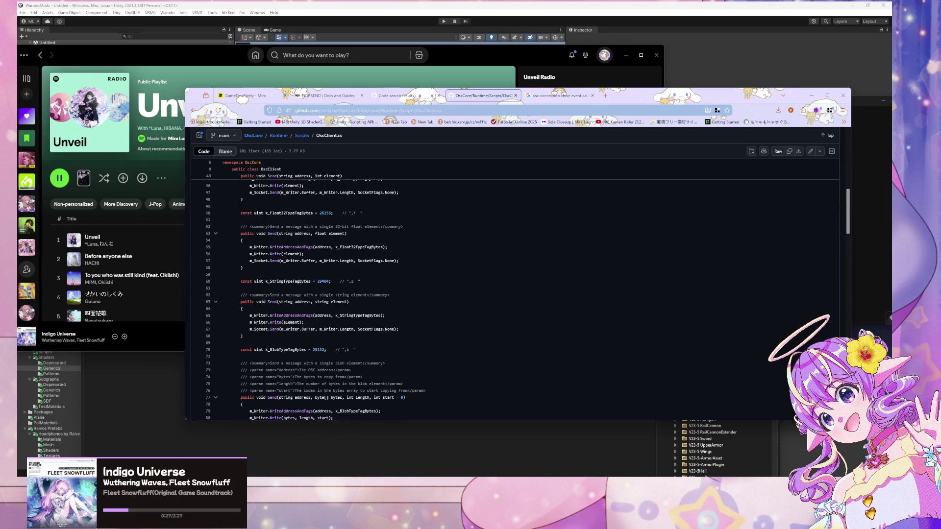
pyautogui.hotkey('alt', 'Tab')
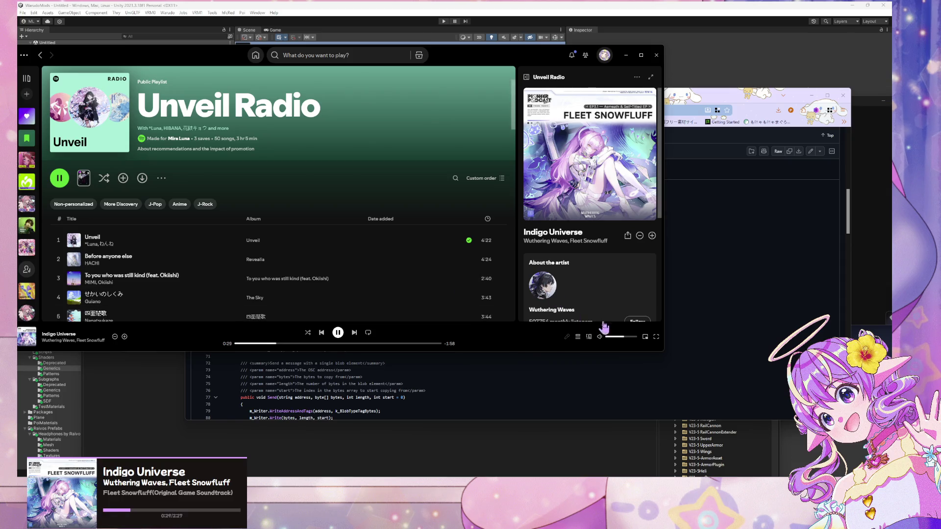
pyautogui.click(125, 337)
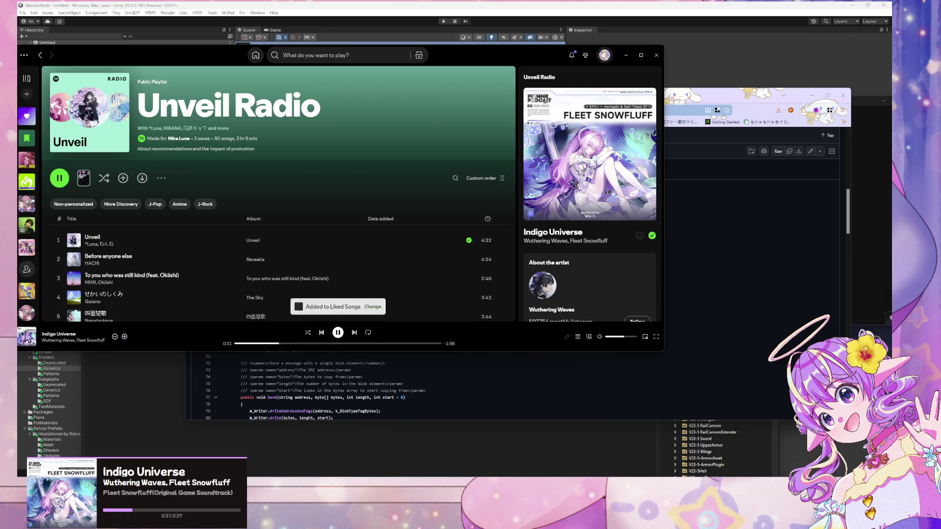
pyautogui.click(431, 404)
# Page through OscClient.cs's Send overloads and start a find-in-page search
pyautogui.scroll(-10, 387, 291)
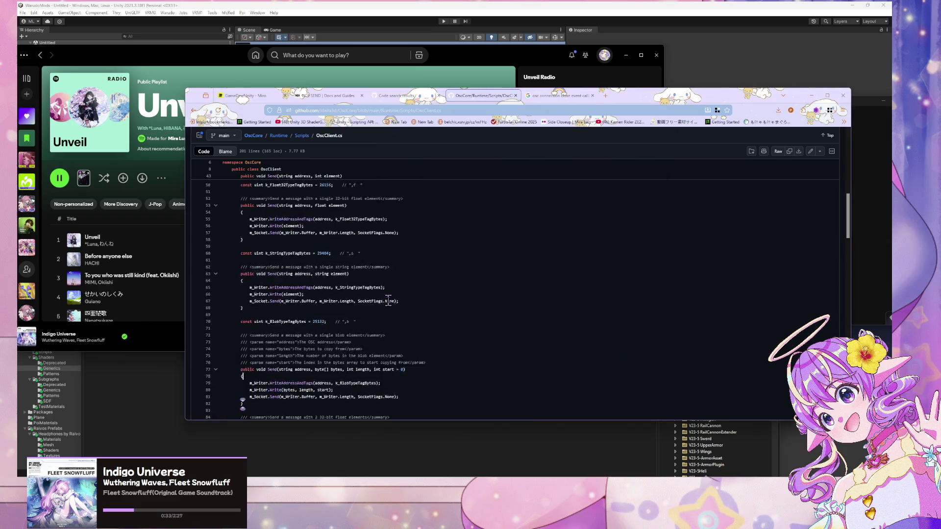
pyautogui.scroll(-5, 387, 290)
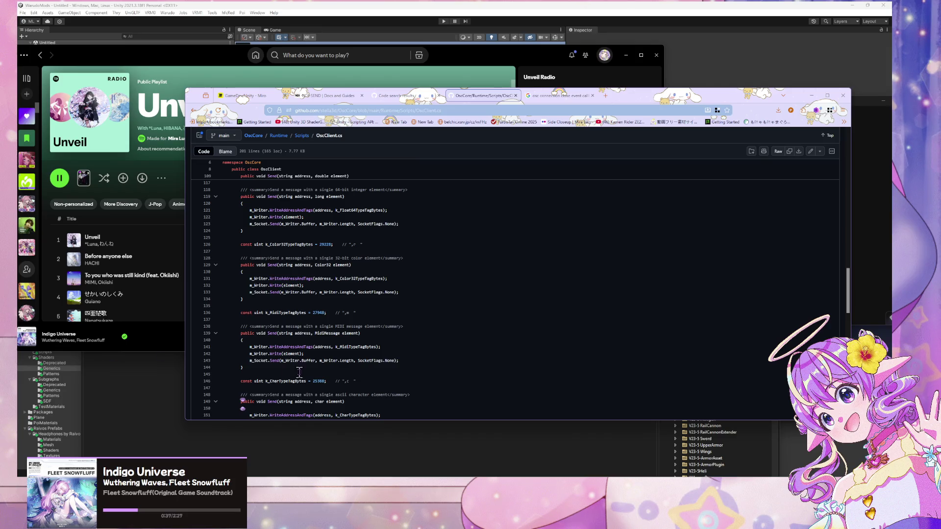
pyautogui.scroll(-5, 223, 346)
pyautogui.scroll(-4, 224, 346)
pyautogui.scroll(5, 323, 293)
pyautogui.scroll(7, 323, 293)
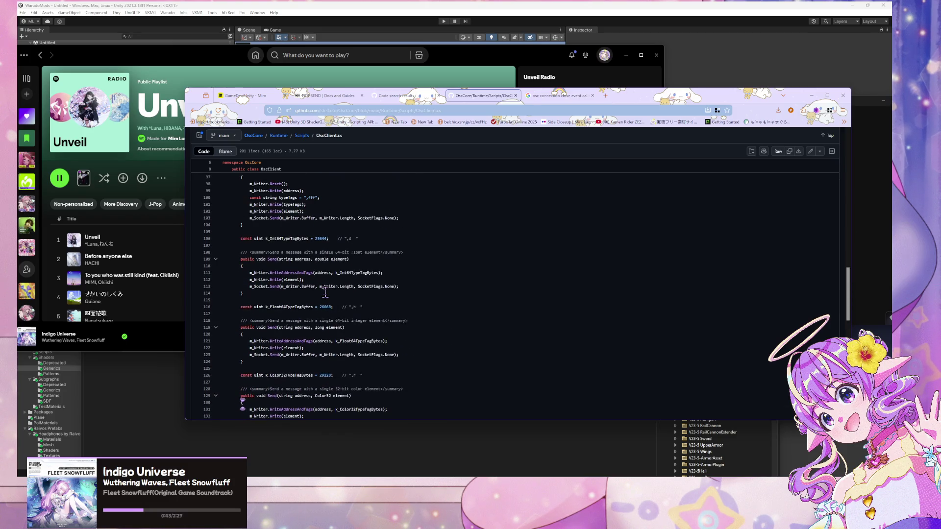
pyautogui.scroll(11, 325, 293)
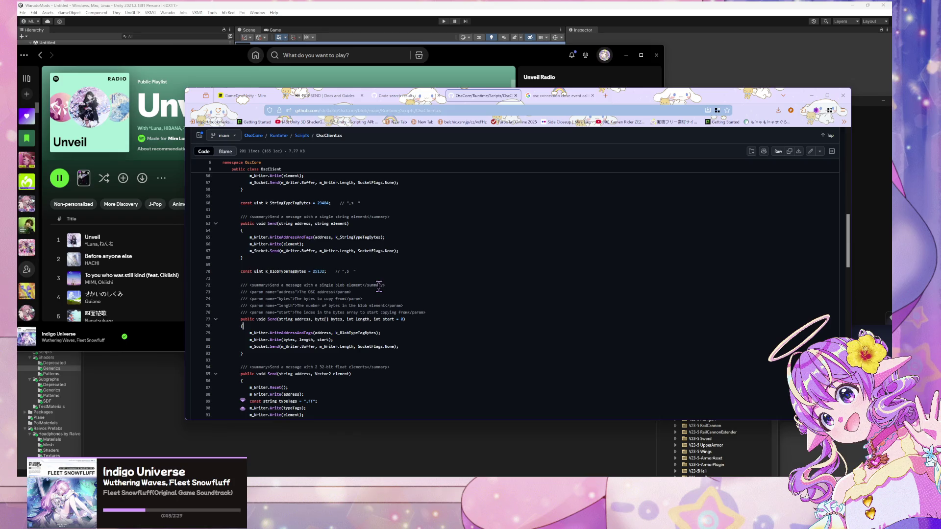
pyautogui.scroll(5, 244, 250)
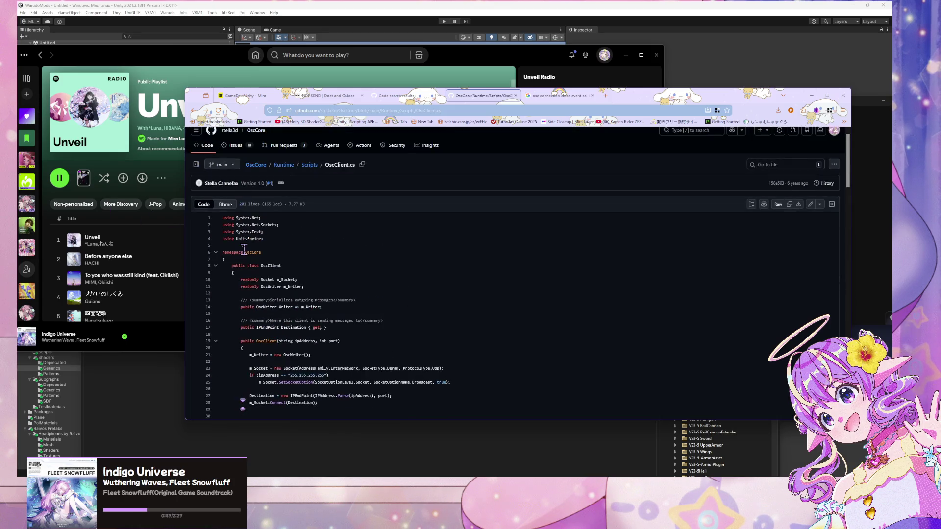
pyautogui.scroll(-3, 231, 243)
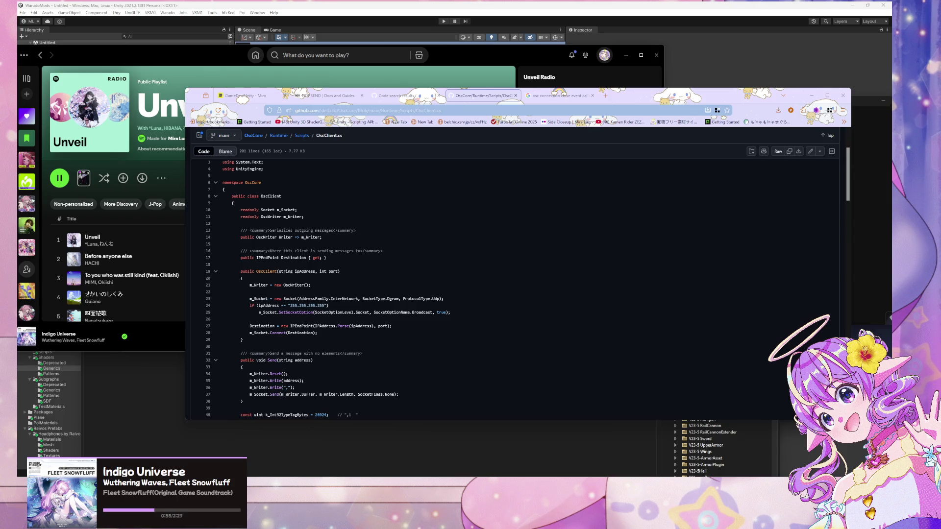
pyautogui.scroll(-3, 275, 236)
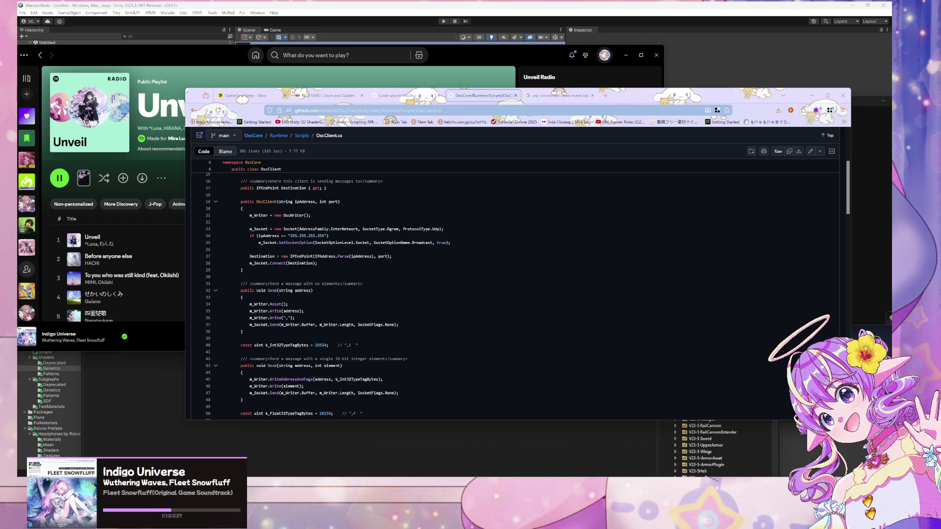
pyautogui.scroll(-5, 354, 247)
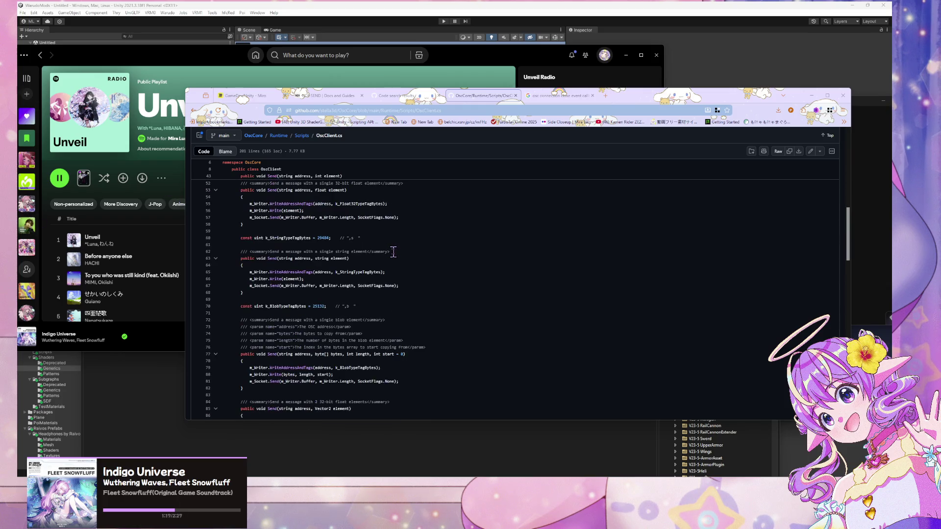
pyautogui.scroll(-3, 254, 288)
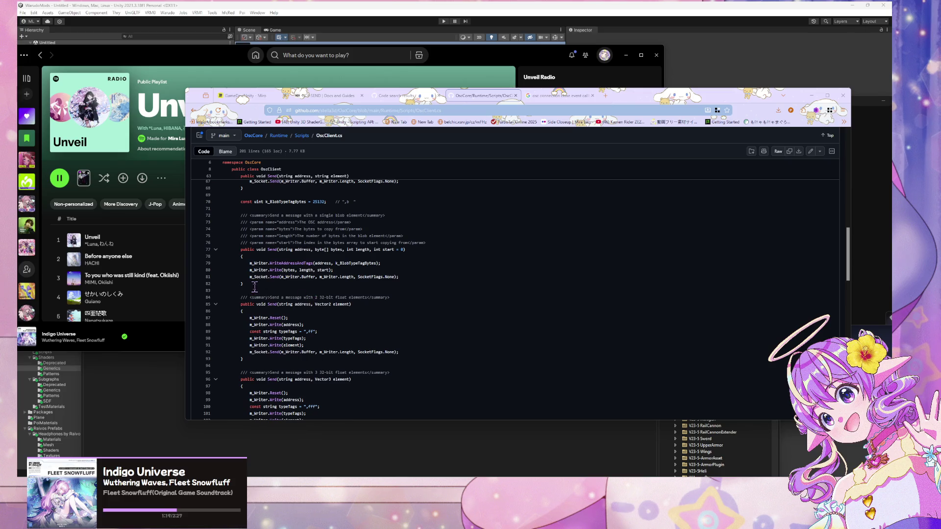
pyautogui.scroll(-3, 255, 287)
pyautogui.scroll(-4, 471, 300)
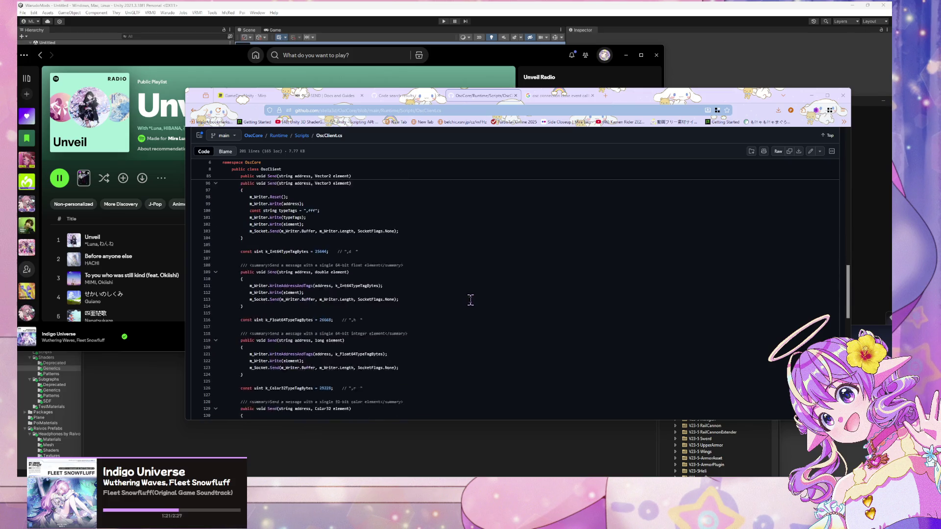
pyautogui.scroll(-3, 280, 308)
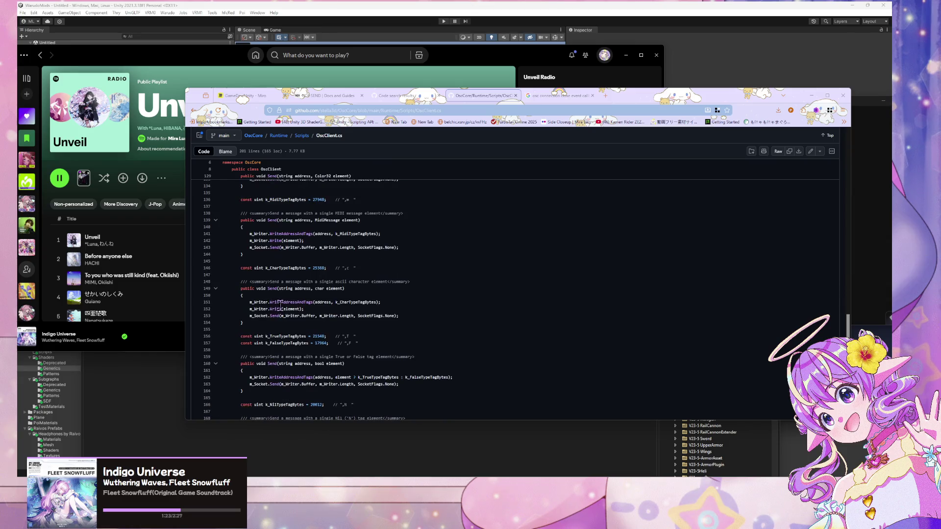
pyautogui.scroll(-1, 278, 306)
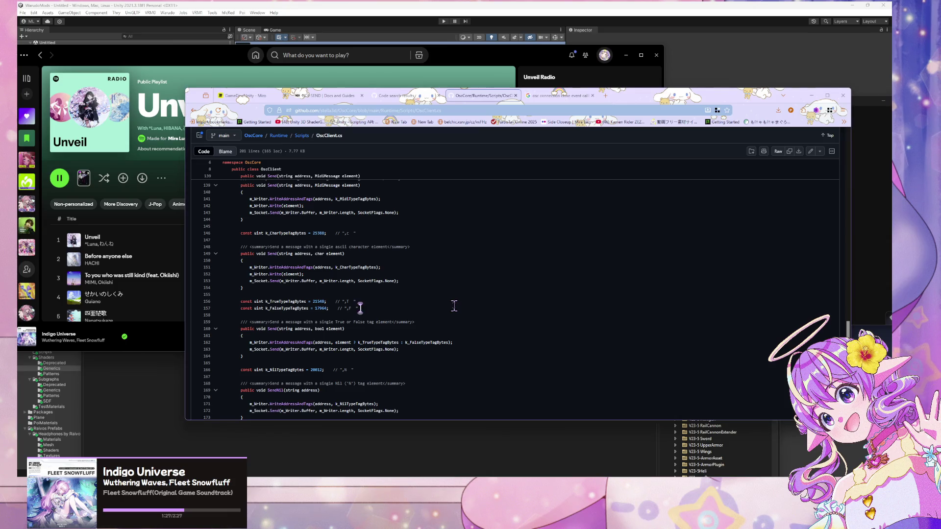
pyautogui.hotkey('ctrl', 'f')
# Search OscClient.cs for 'close' and return to the Scripts folder listing
pyautogui.write('close')
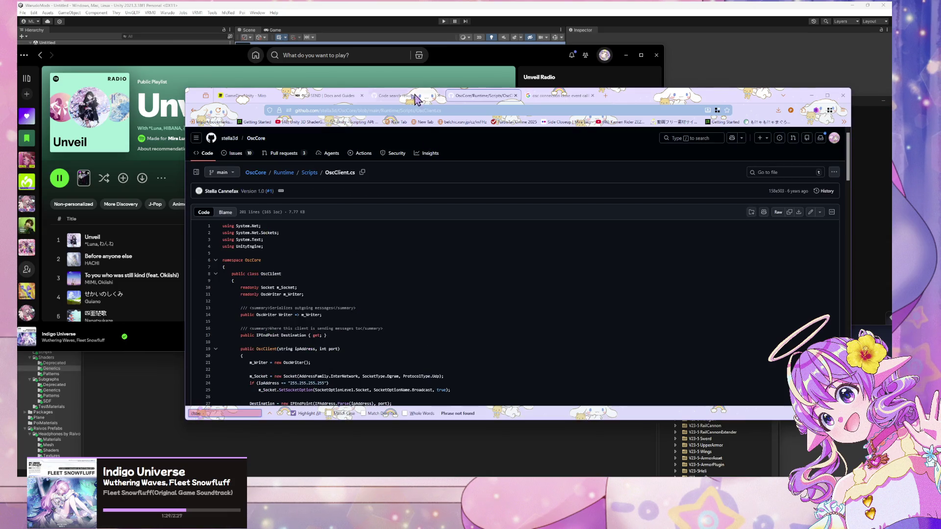
pyautogui.click(194, 111)
pyautogui.scroll(-5, 260, 298)
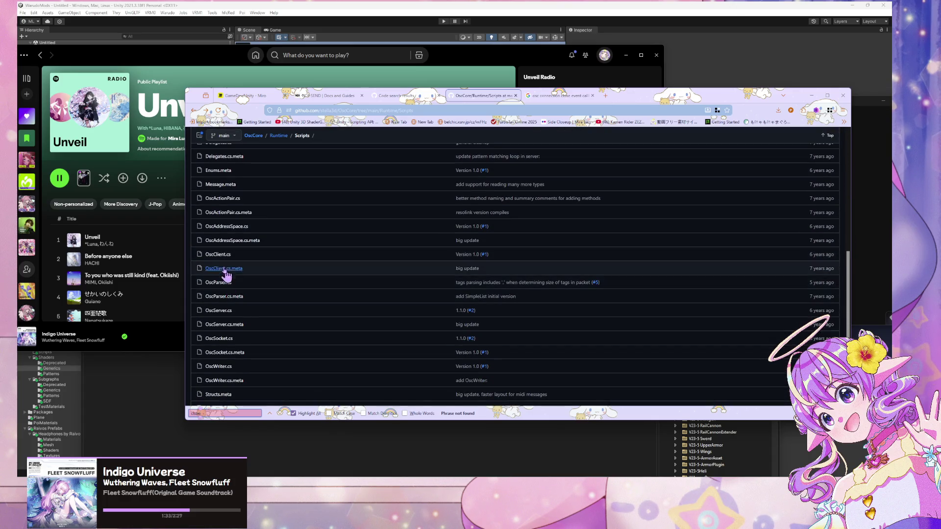
pyautogui.scroll(-1, 228, 256)
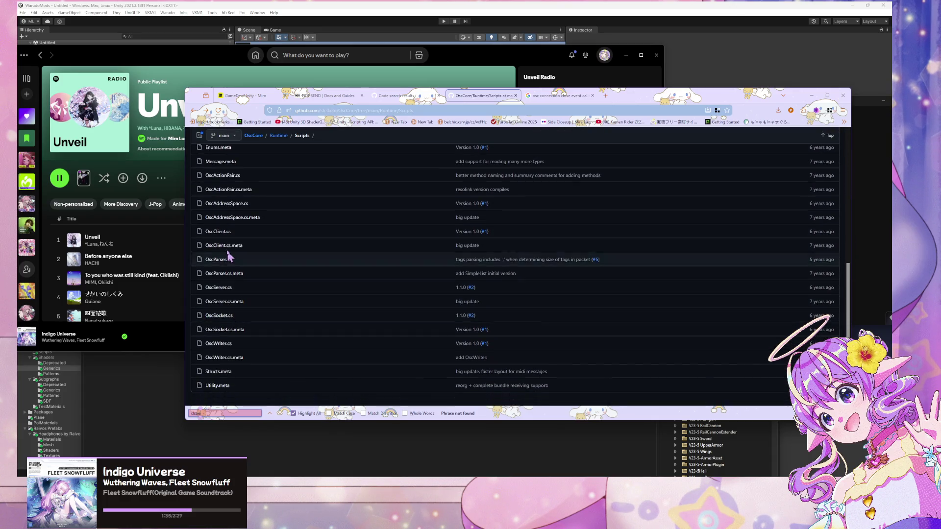
# Open OscServer.cs, rerun the 'close' search, then return to the close-callback search results
pyautogui.click(218, 288)
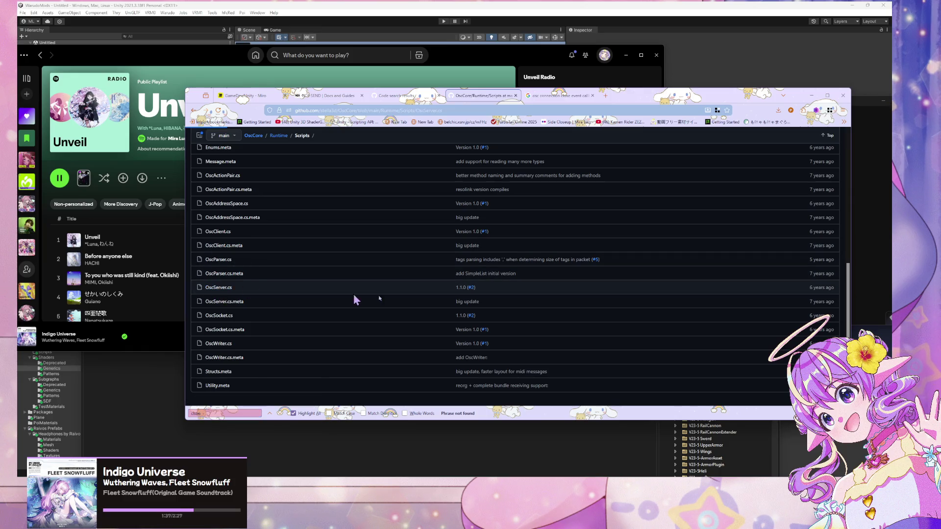
pyautogui.press('BackSpace')
pyautogui.press('BackSpace')
pyautogui.press('BackSpace')
pyautogui.press('BackSpace')
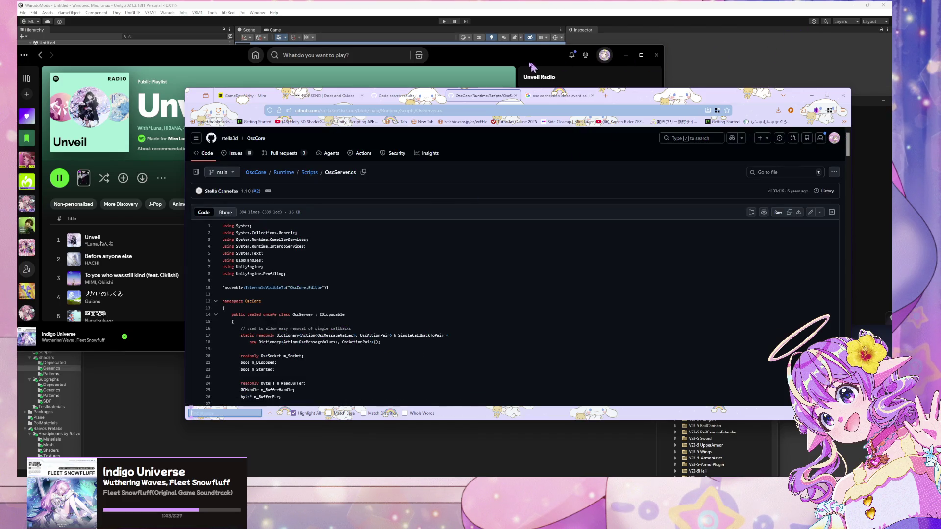
pyautogui.click(543, 95)
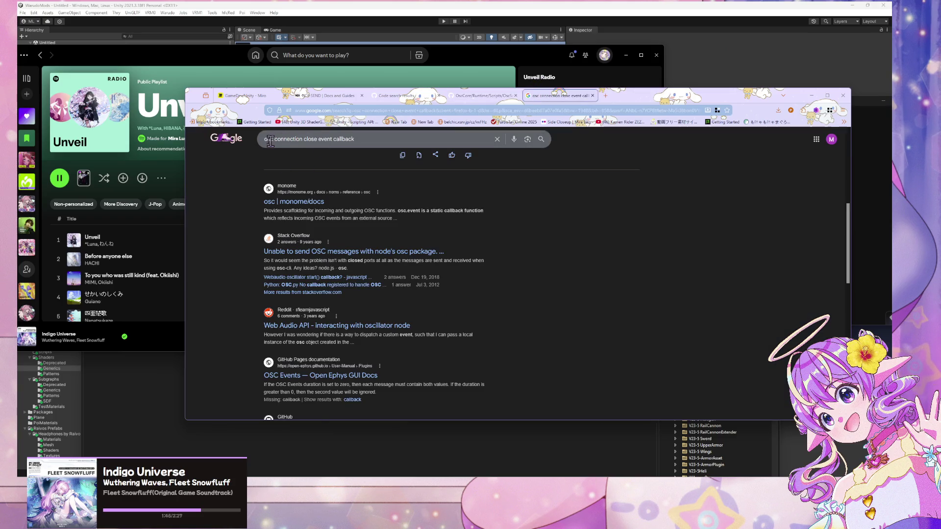
# Search 'osc protocol connection close callback' and expand the full AI Overview
pyautogui.moveTo(274, 140); pyautogui.dragTo(464, 146)
pyautogui.write('protocol')
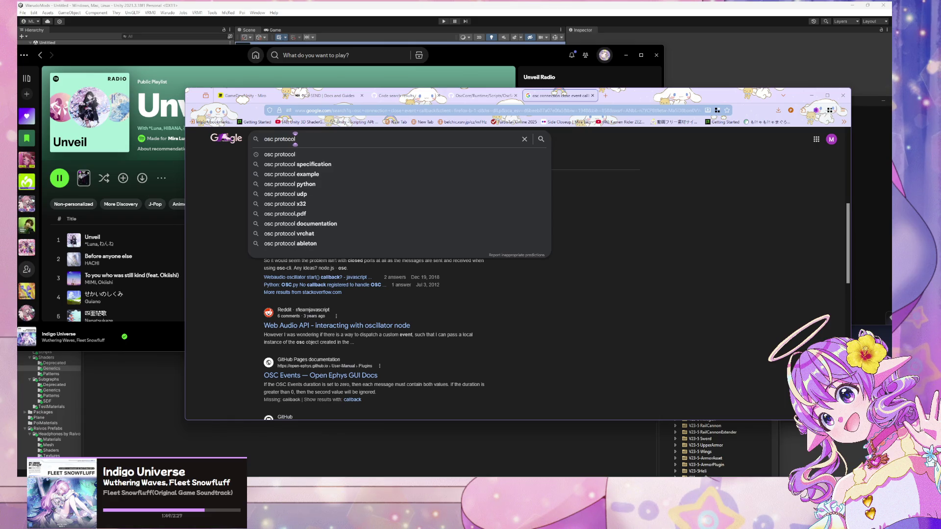
pyautogui.write(' connect')
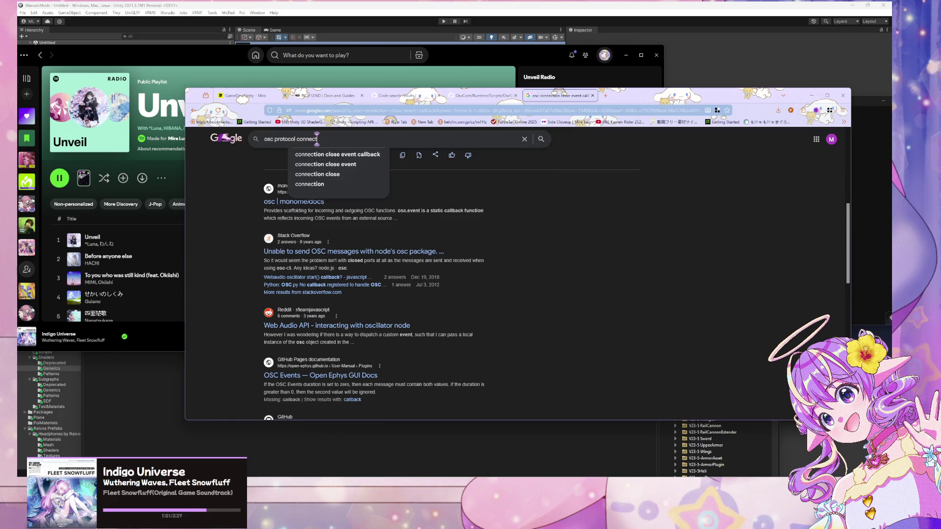
pyautogui.write('ion close callback')
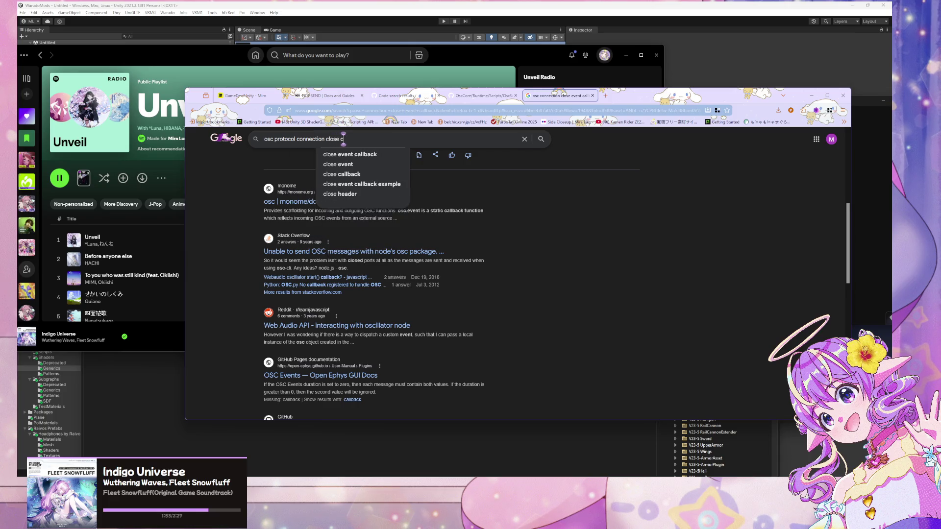
pyautogui.press('Return')
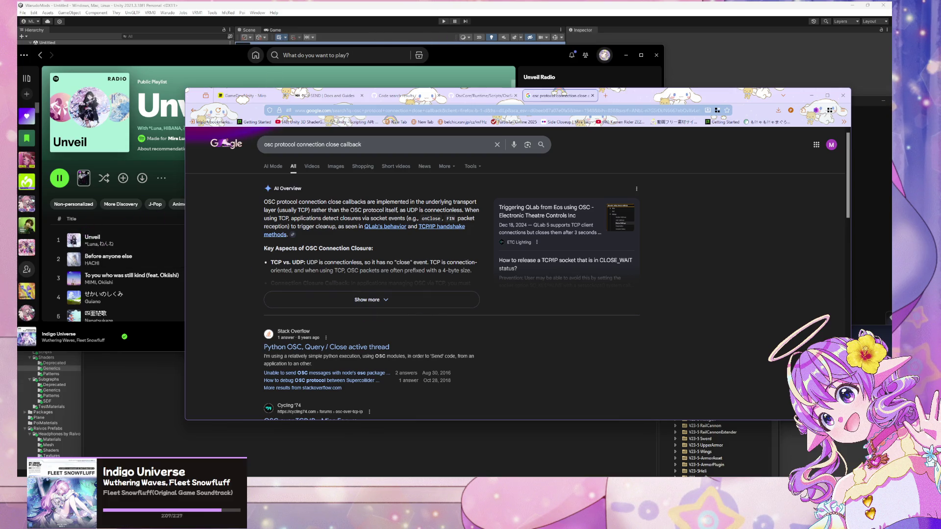
pyautogui.scroll(-1, 391, 269)
pyautogui.scroll(-1, 92, 173)
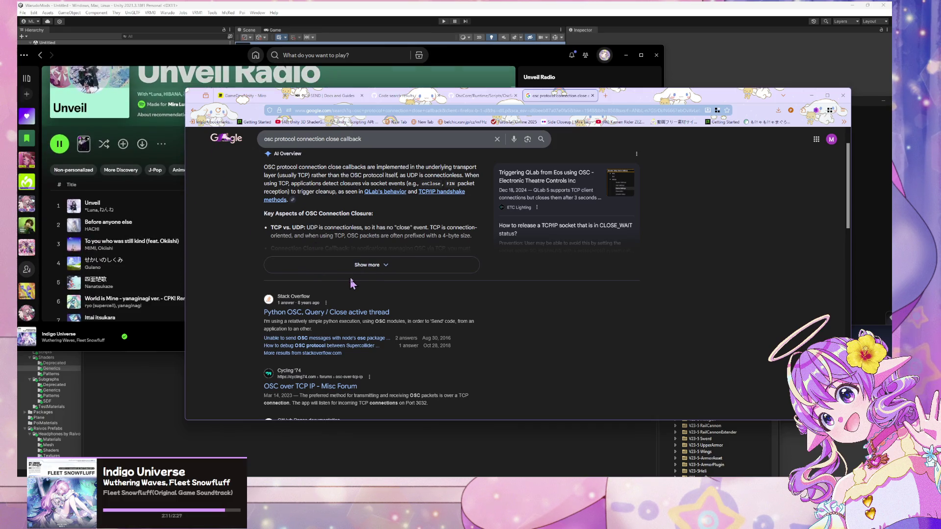
pyautogui.scroll(1, 357, 273)
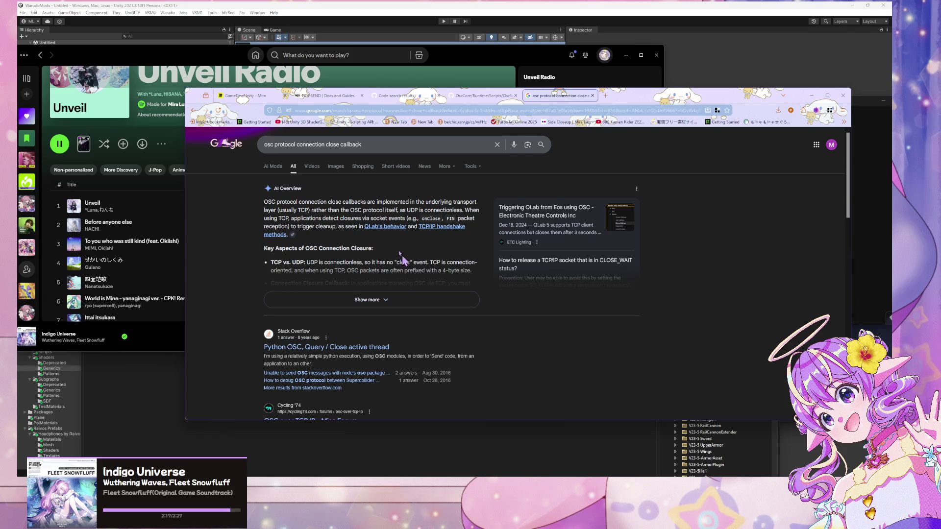
pyautogui.scroll(-1, 405, 259)
pyautogui.click(382, 265)
pyautogui.scroll(-10, 205, 178)
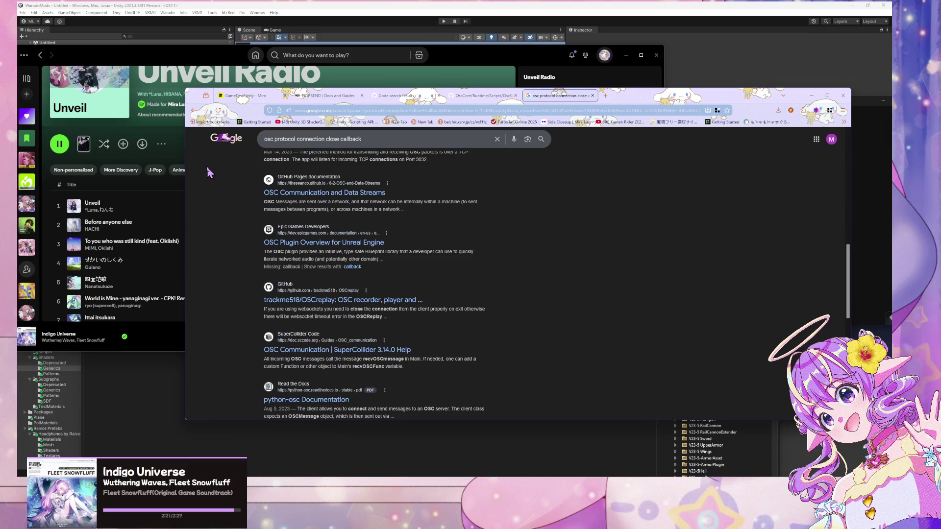
pyautogui.scroll(10, 394, 189)
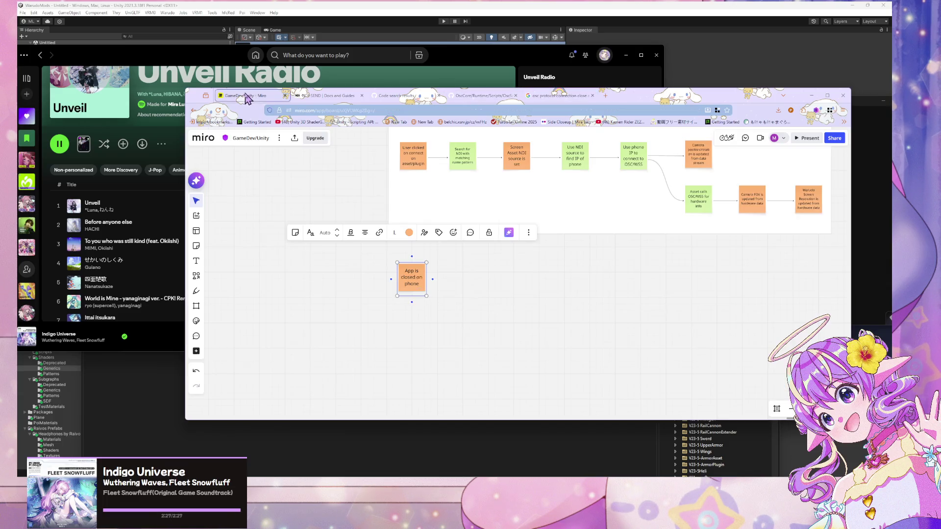
# Check the Miro board, deselecting its sticky note, then return to the search results
pyautogui.click(245, 96)
pyautogui.click(640, 271)
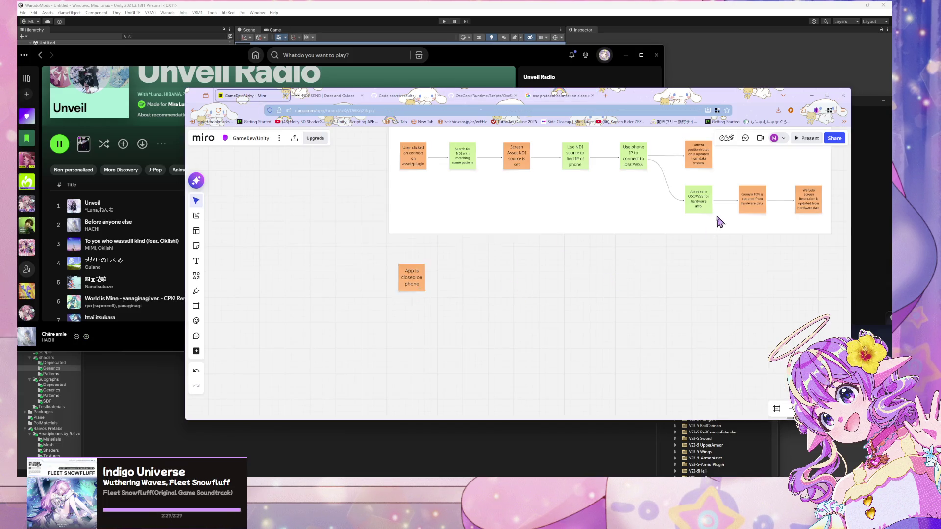
pyautogui.scroll(5, 528, 293)
pyautogui.scroll(-3, 420, 309)
pyautogui.scroll(4, 537, 244)
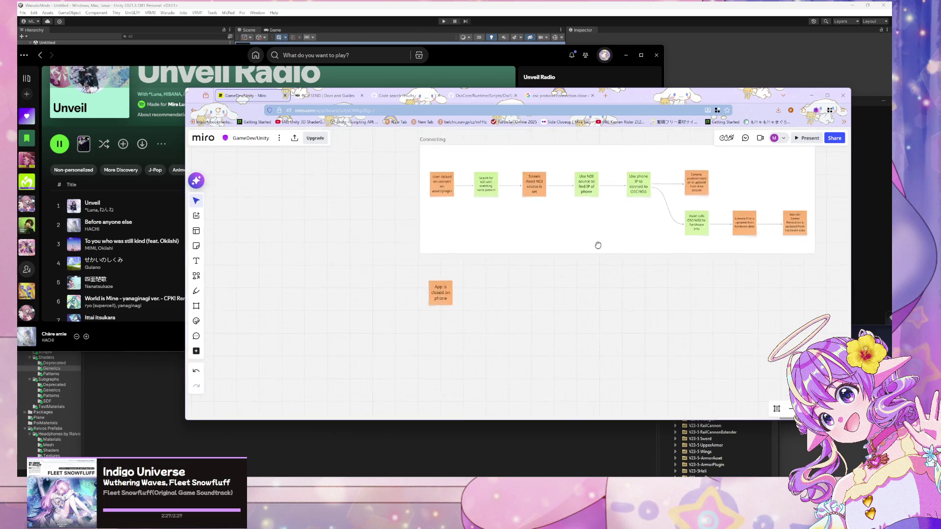
pyautogui.scroll(-1, 601, 250)
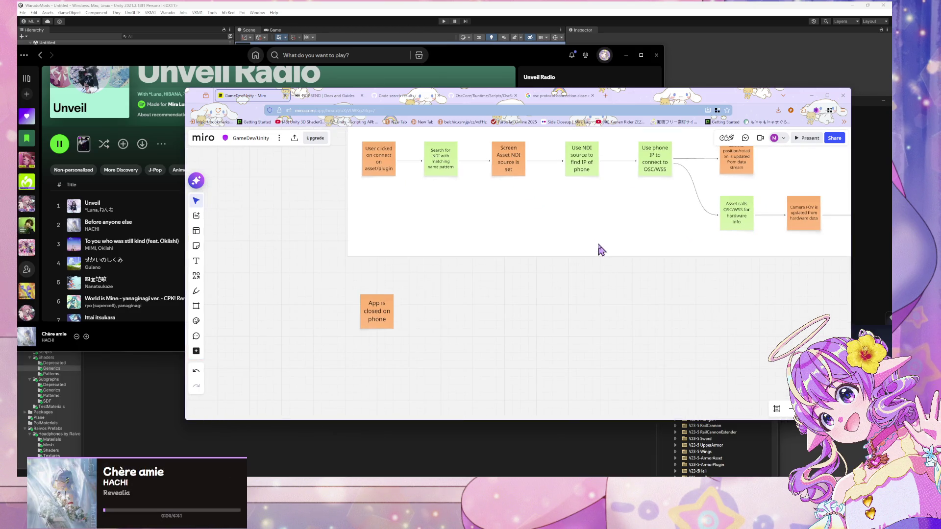
pyautogui.click(558, 96)
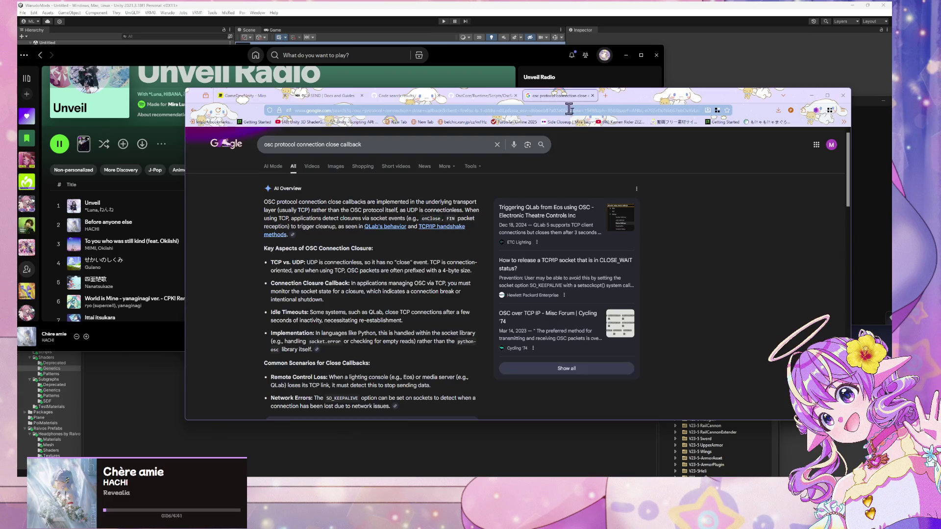
pyautogui.click(609, 100)
# Search Google for 'freed', then refine it to 'freed unity'
pyautogui.write('freed')
pyautogui.press('Return')
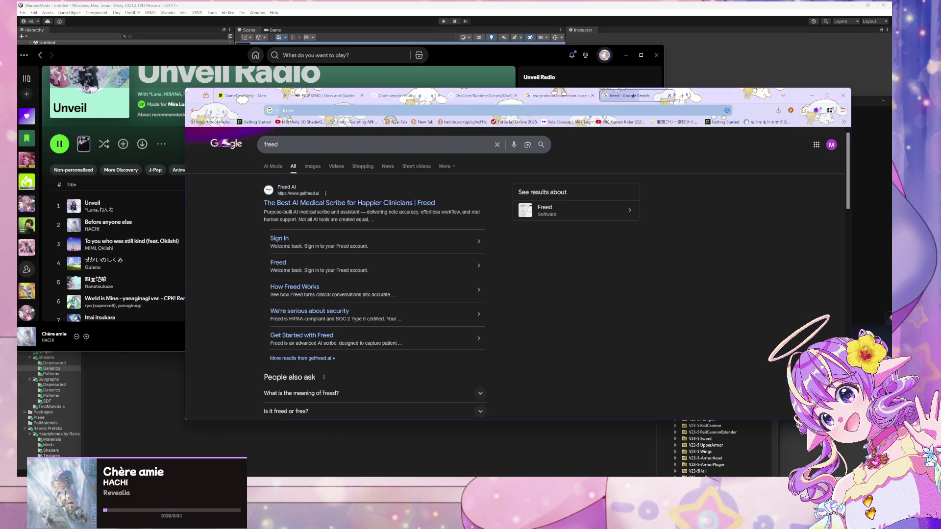
pyautogui.click(279, 144)
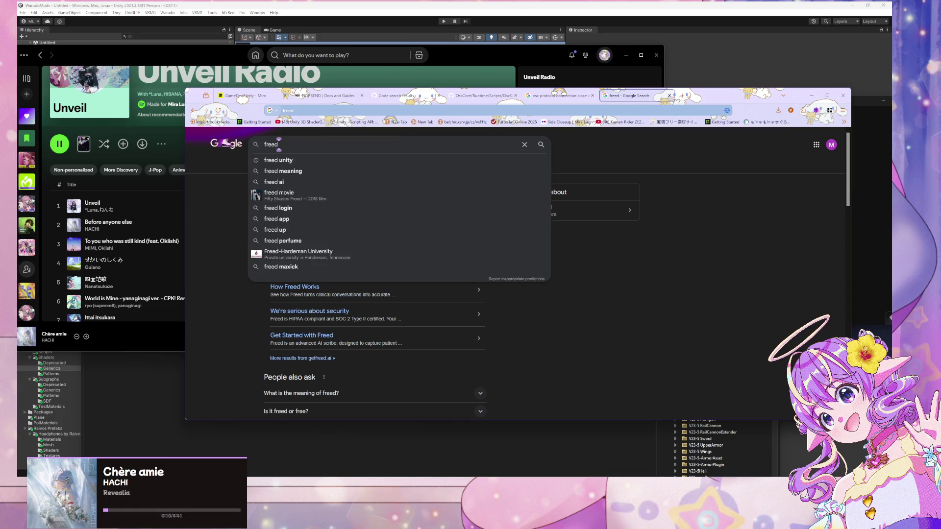
pyautogui.write(' unity')
pyautogui.press('Return')
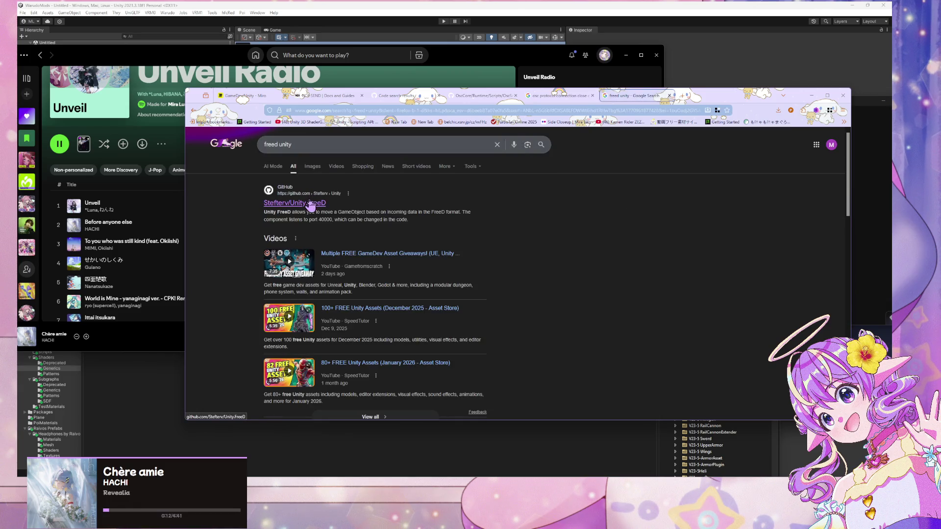
# Open and read the Unity.FreeD GitHub repository, then move the browser to the left edge
pyautogui.click(311, 203)
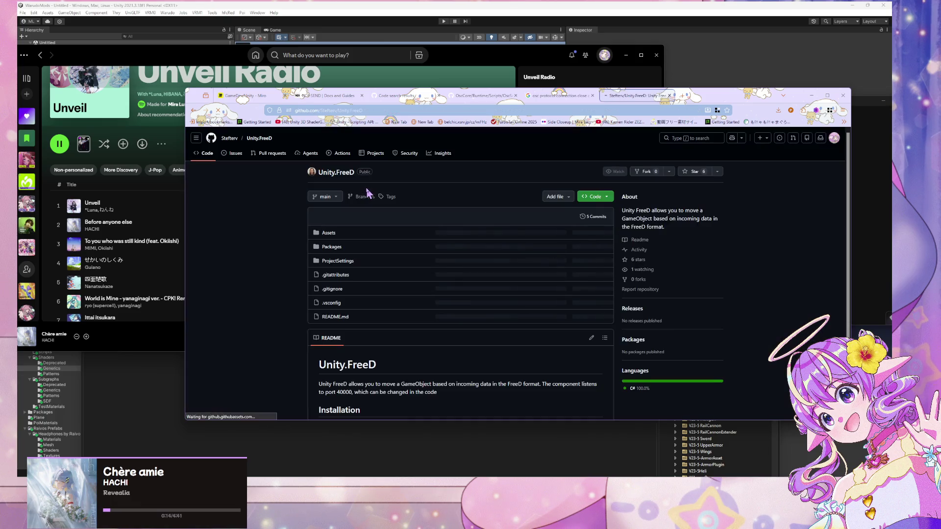
pyautogui.scroll(-3, 368, 191)
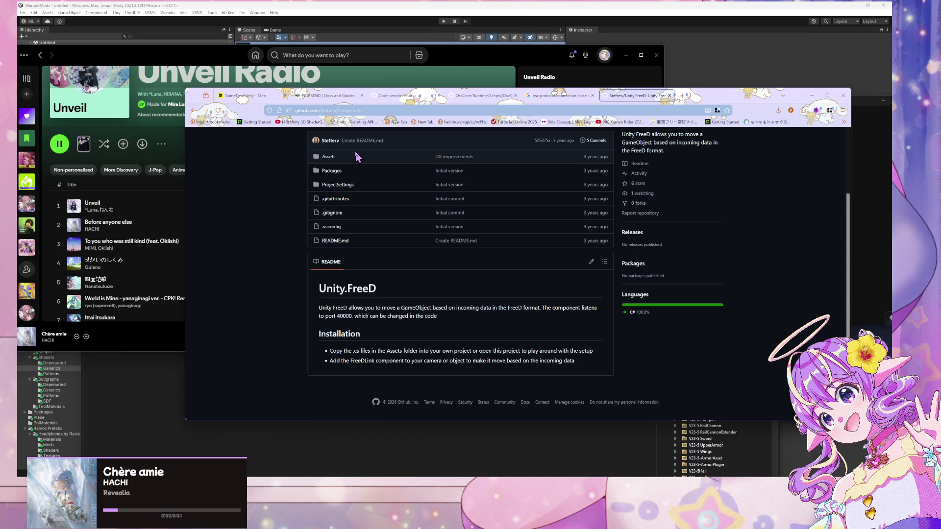
pyautogui.click(558, 95)
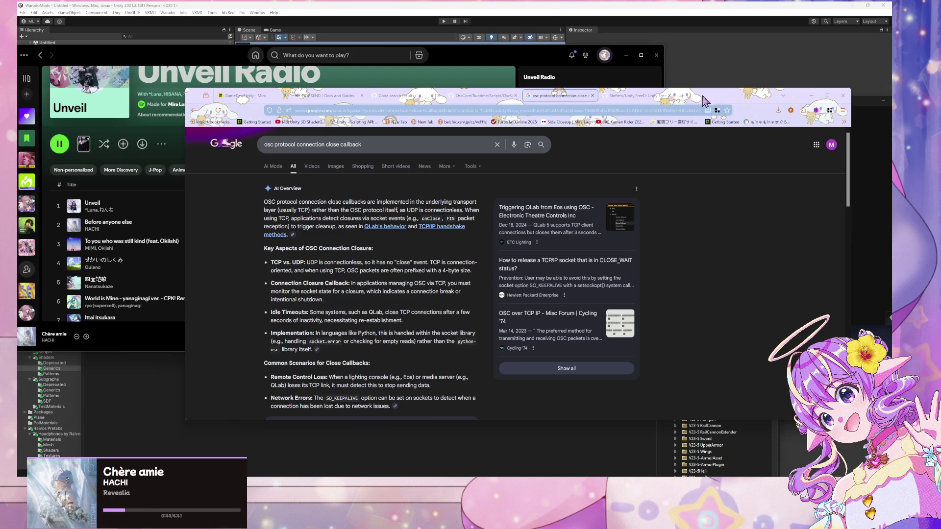
pyautogui.moveTo(691, 108); pyautogui.dragTo(0, 135)
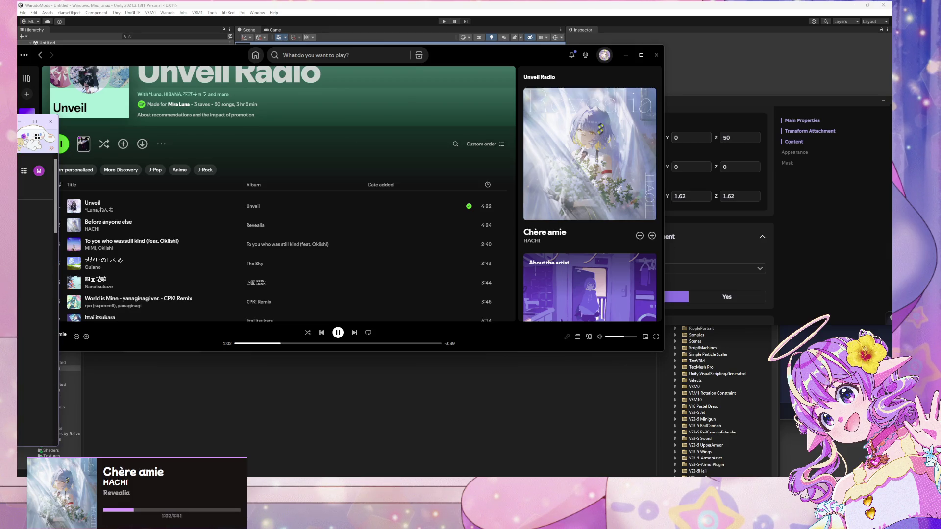
# Glance at OscServer.cs again, then switch to the Miro board and add a sticky note
pyautogui.hotkey('alt', 'Tab')
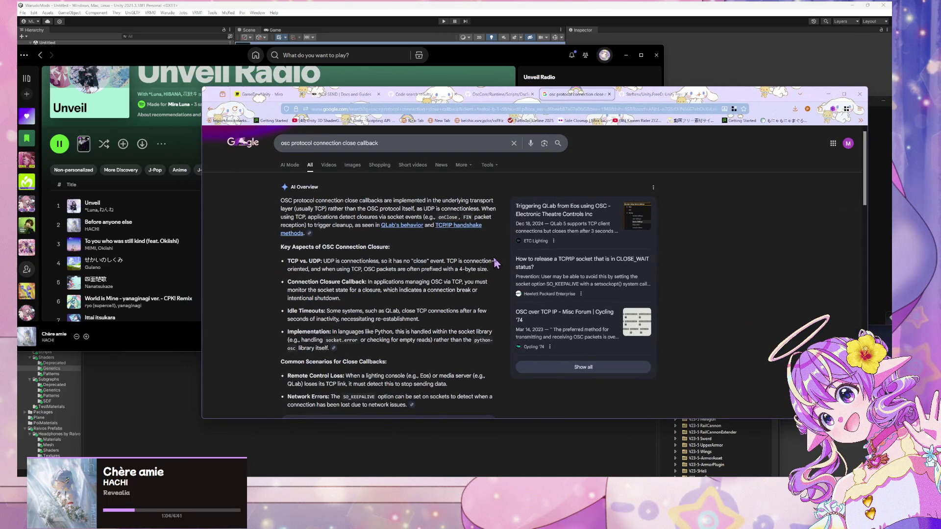
pyautogui.click(499, 94)
pyautogui.scroll(-1, 540, 227)
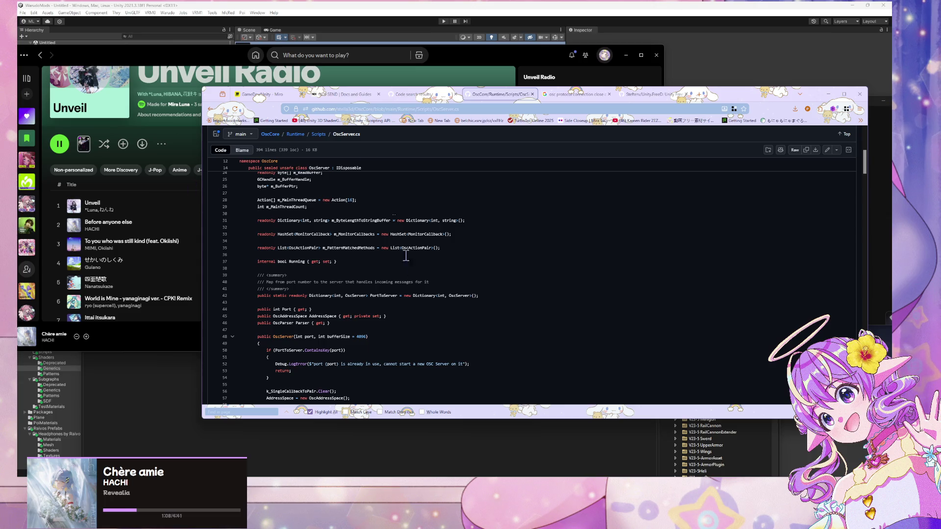
pyautogui.click(251, 96)
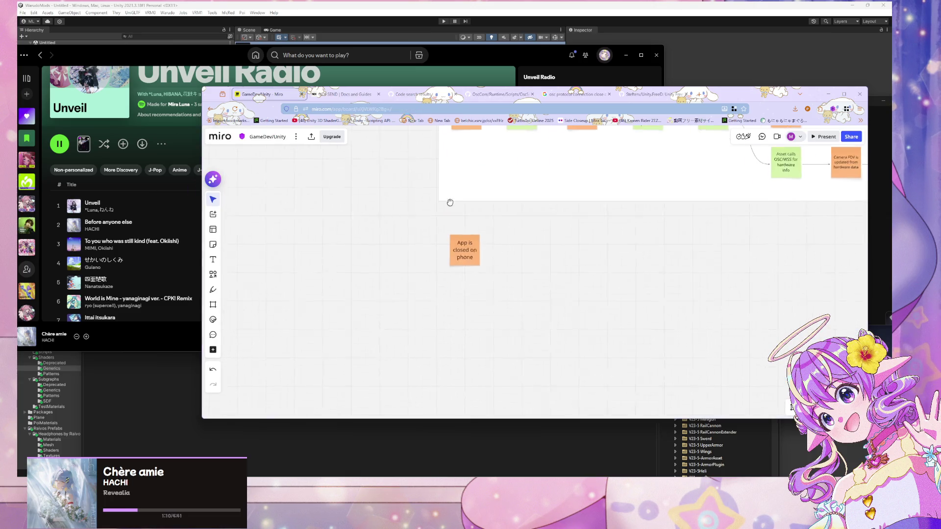
pyautogui.click(212, 244)
# Write 'OSC has no build in close callback?' on a lavender note beside 'App is closed on phone'
pyautogui.click(319, 201)
pyautogui.write('OSC')
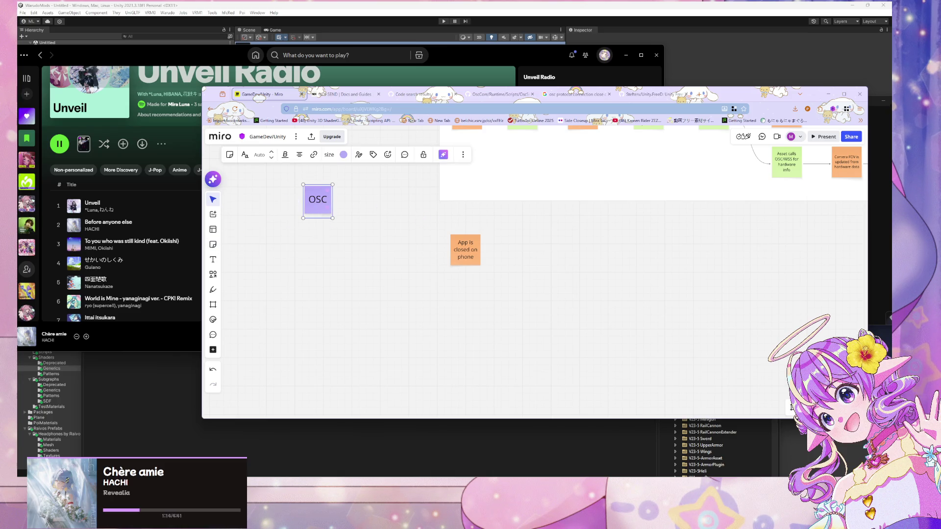
pyautogui.write(' c')
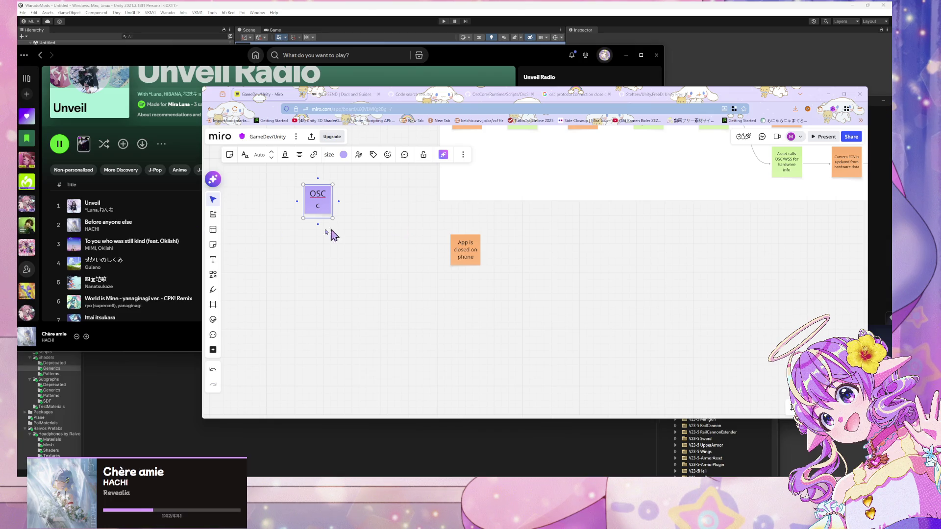
pyautogui.moveTo(304, 245); pyautogui.dragTo(367, 287)
pyautogui.scroll(3, 414, 294)
pyautogui.scroll(2, 422, 302)
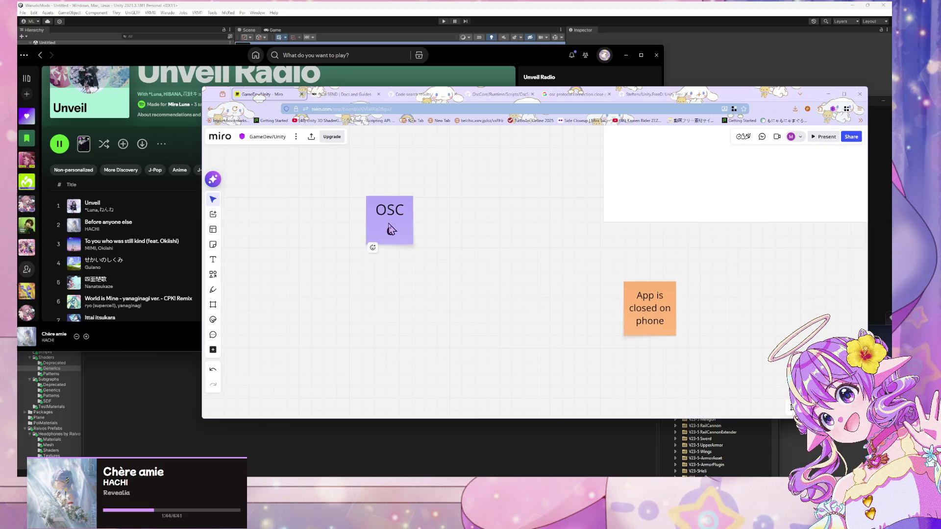
pyautogui.click(389, 227)
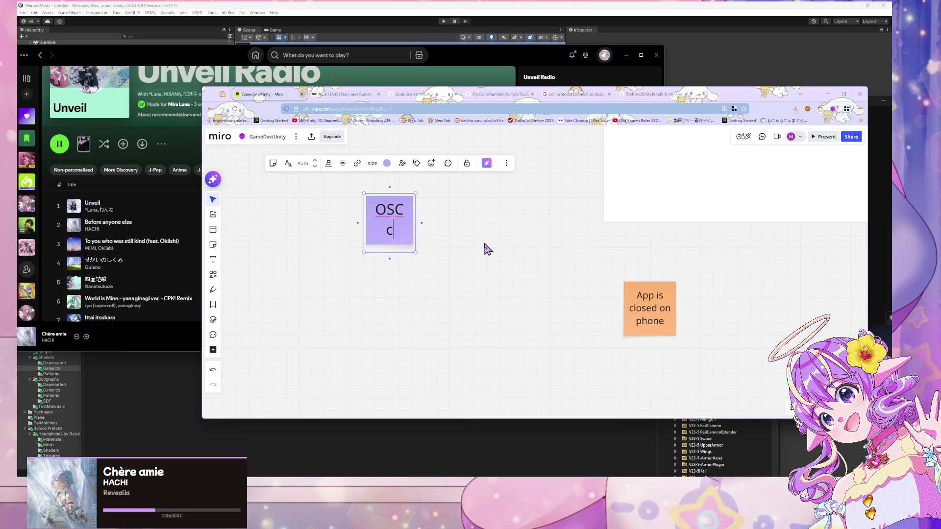
pyautogui.write('ki')
pyautogui.press('BackSpace')
pyautogui.press('BackSpace')
pyautogui.write('lose')
pyautogui.press('BackSpace')
pyautogui.press('BackSpace')
pyautogui.press('BackSpace')
pyautogui.write('has no build in close')
pyautogui.press('BackSpace')
pyautogui.press('BackSpace')
pyautogui.press('BackSpace')
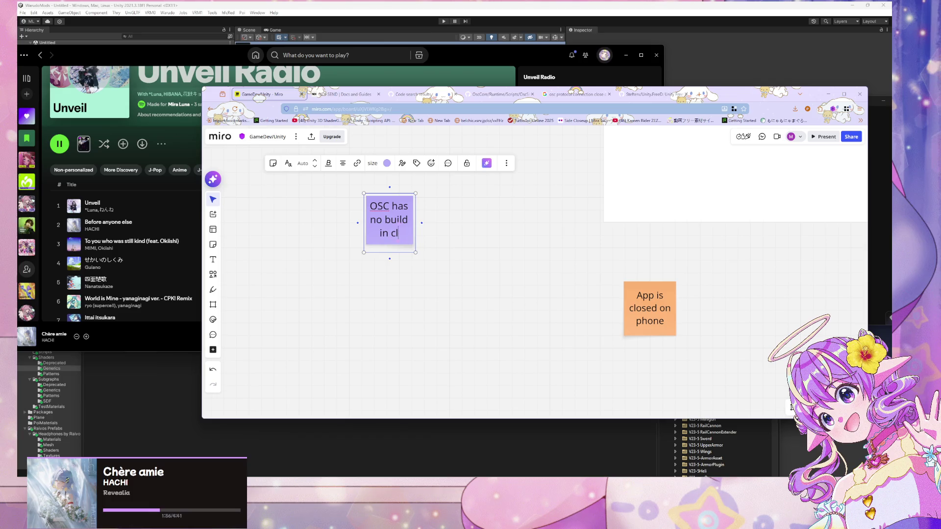
pyautogui.write('ose ')
pyautogui.write('callback?')
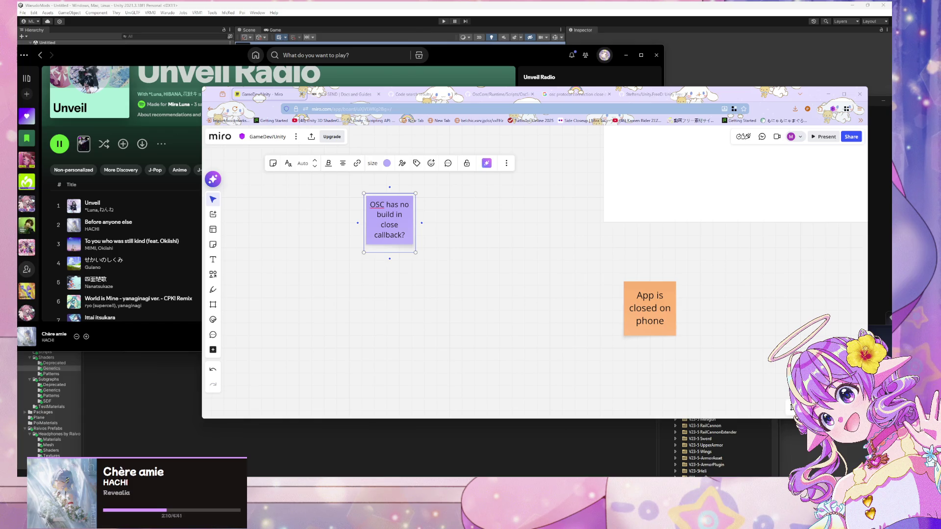
pyautogui.moveTo(760, 388)
pyautogui.mouseDown()
pyautogui.moveTo(493, 273)
pyautogui.moveTo(316, 234)
pyautogui.mouseUp()
pyautogui.scroll(-3, 403, 230)
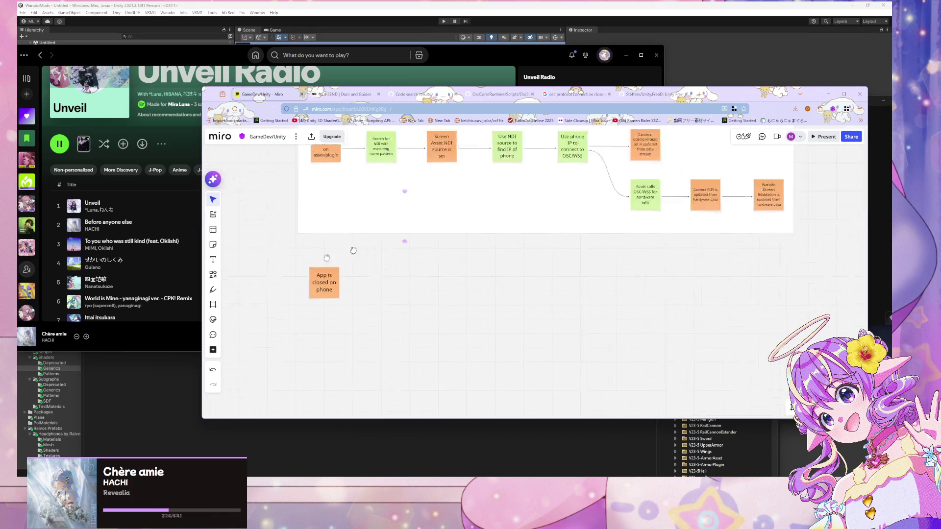
pyautogui.hscroll(3, 578, 255)
pyautogui.scroll(3, 387, 188)
pyautogui.click(542, 284)
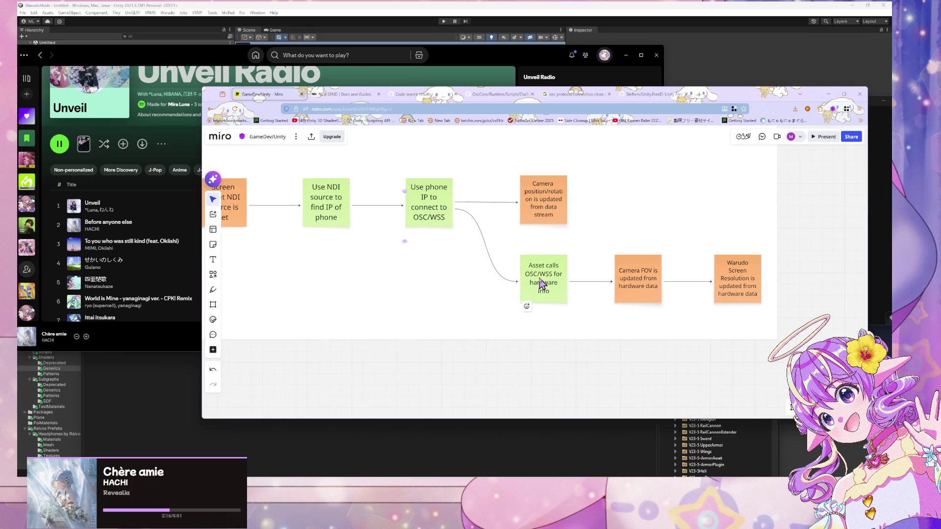
pyautogui.doubleClick(540, 273)
pyautogui.press('Left')
pyautogui.press('BackSpace')
pyautogui.press('BackSpace')
pyautogui.press('BackSpace')
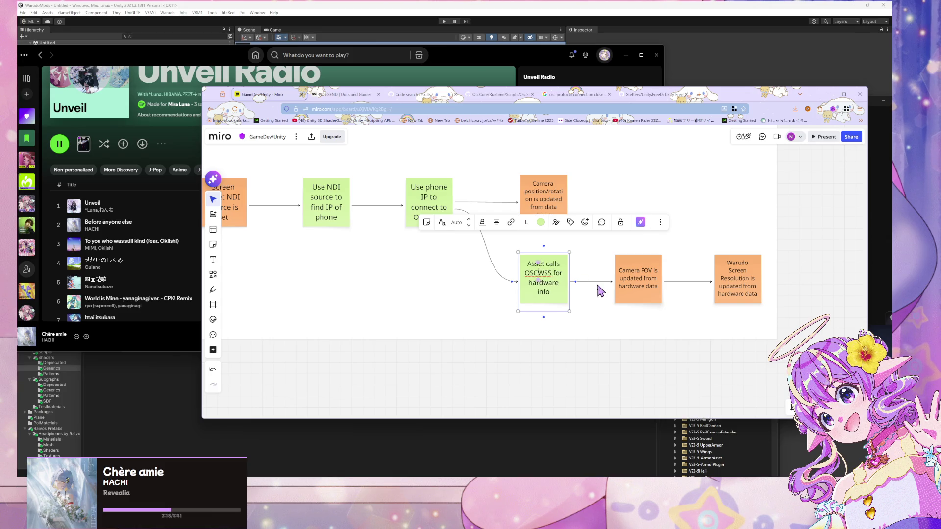
pyautogui.hotkey('ctrl', 'z')
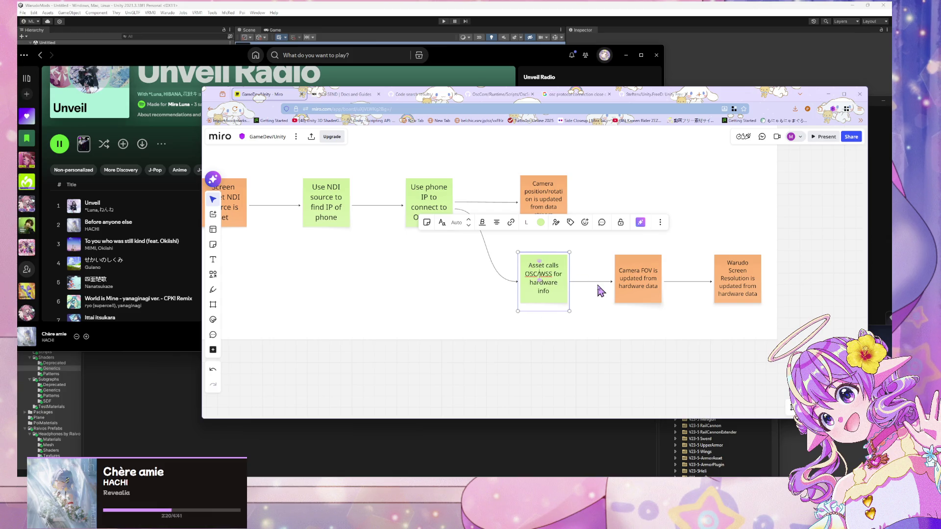
pyautogui.hscroll(-5, 346, 371)
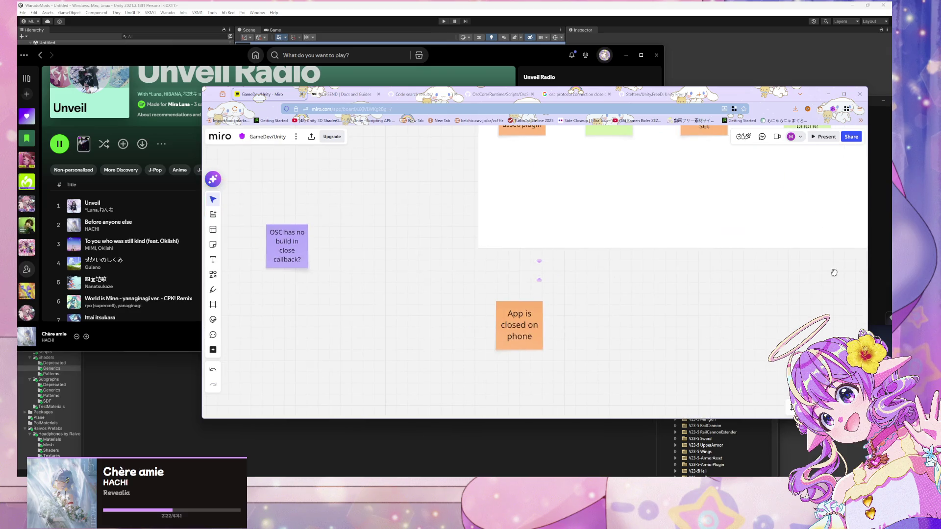
pyautogui.scroll(2, 741, 300)
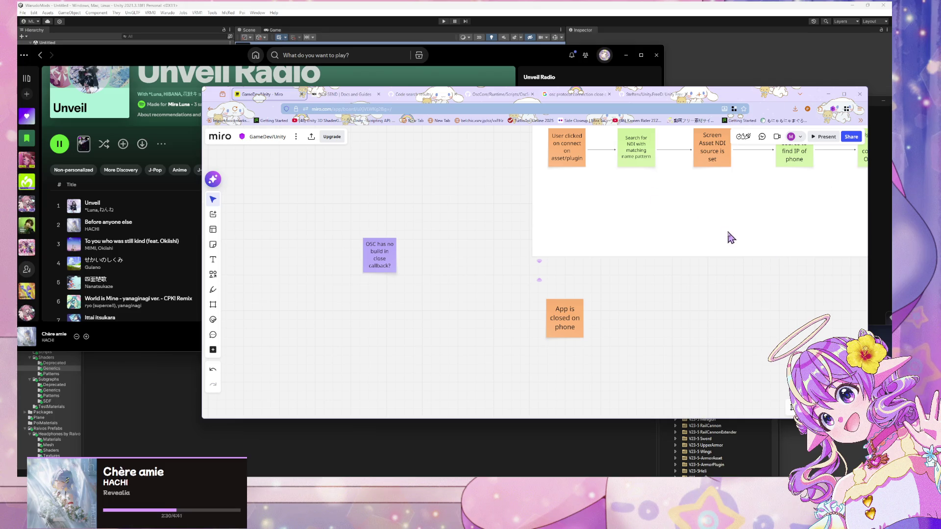
pyautogui.scroll(1, 729, 238)
pyautogui.hscroll(6, 619, 221)
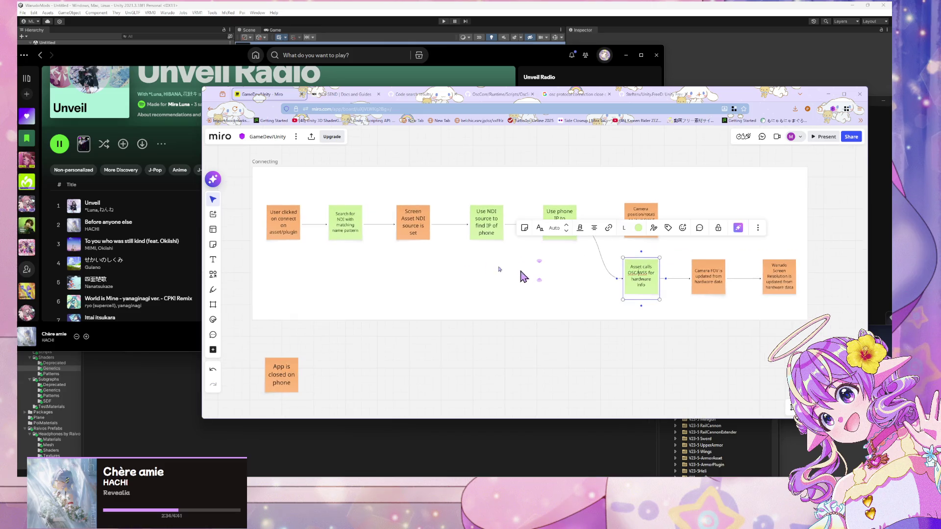
pyautogui.hscroll(-6, 343, 318)
pyautogui.hscroll(-4, 271, 335)
pyautogui.scroll(-2, 271, 335)
pyautogui.click(347, 269)
# Add a note reading 'Assume when app is inactive it will close WSS connection', enlarged and repositioned
pyautogui.write('Assume when app is inactive it will close WSS connection')
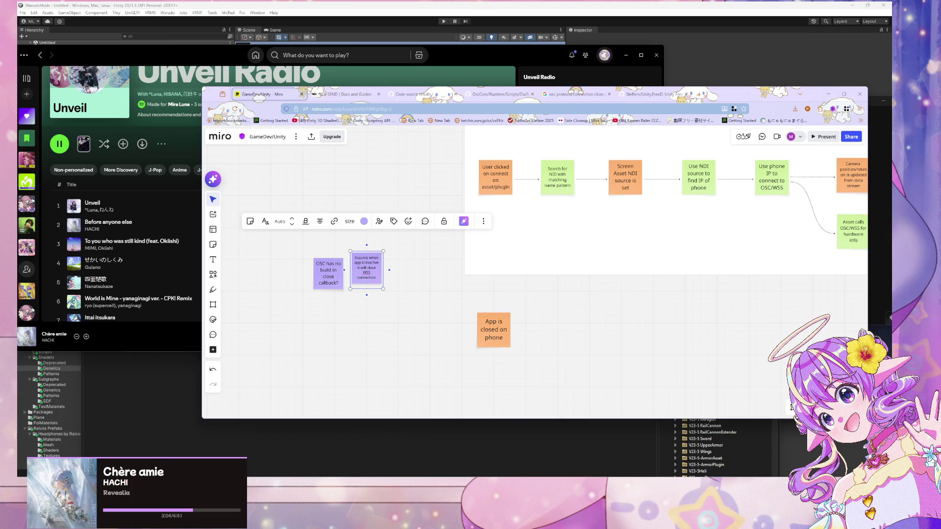
pyautogui.moveTo(383, 289); pyautogui.dragTo(406, 308)
pyautogui.click(411, 277)
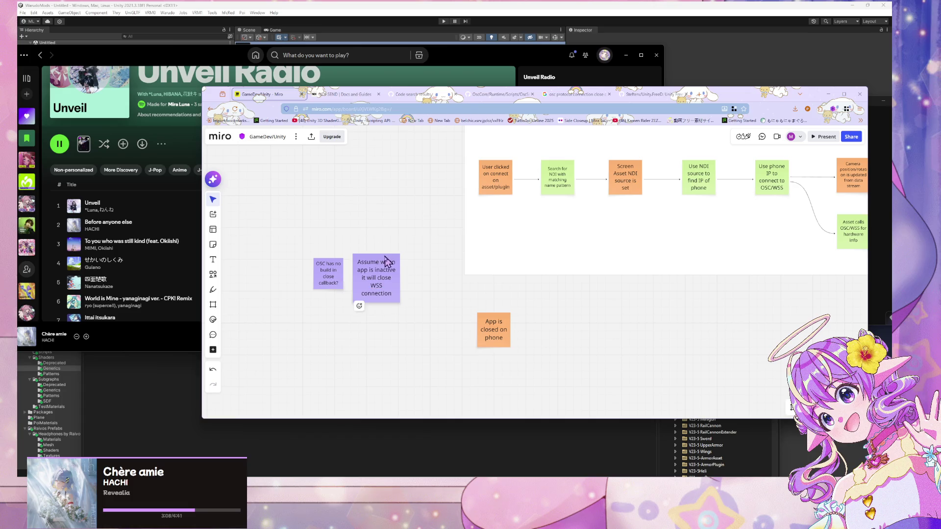
pyautogui.moveTo(377, 261)
pyautogui.mouseDown()
pyautogui.moveTo(563, 258)
pyautogui.moveTo(517, 252)
pyautogui.mouseUp()
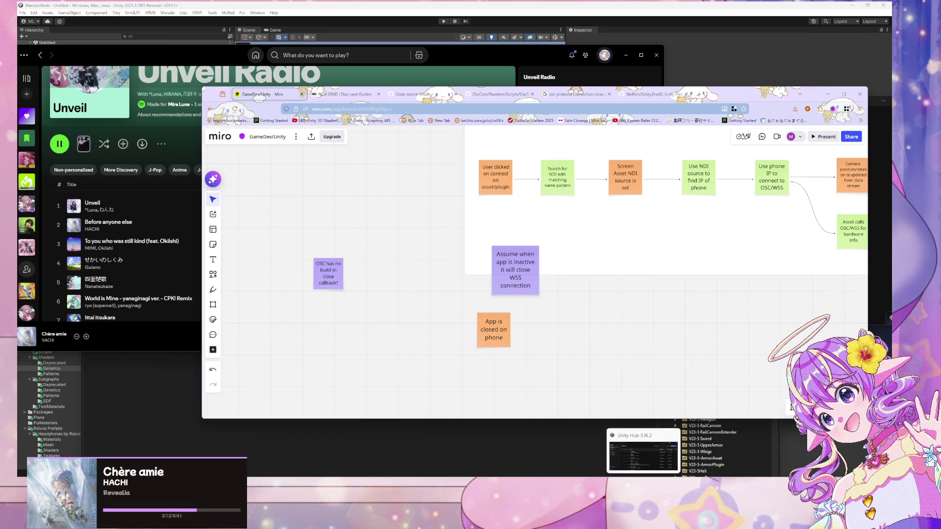
# Shift the assumption note left, next to the close-callback question note
pyautogui.click(643, 447)
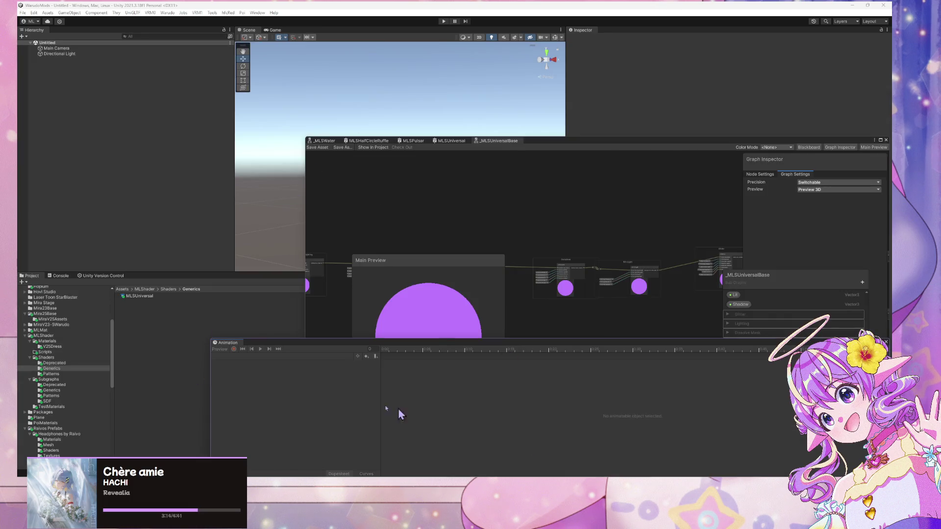
pyautogui.hotkey('alt', 'Tab')
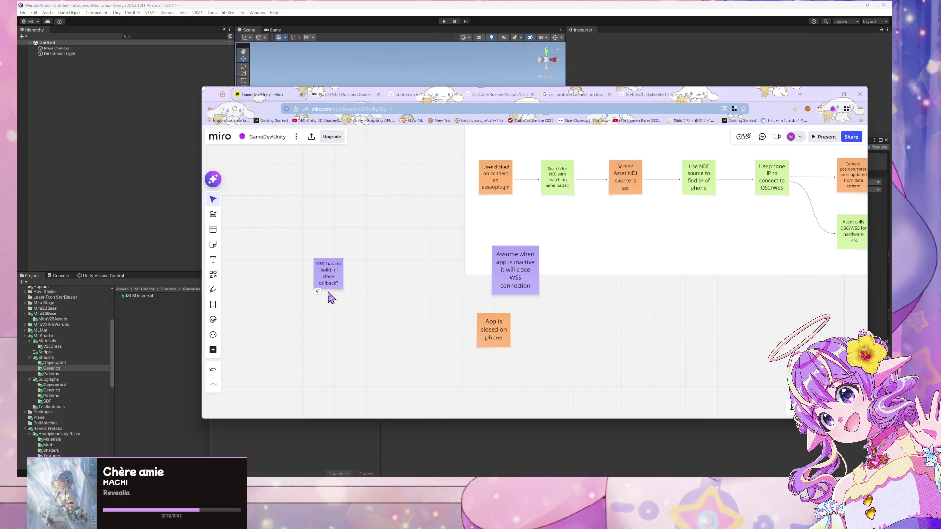
pyautogui.moveTo(495, 289); pyautogui.dragTo(403, 285)
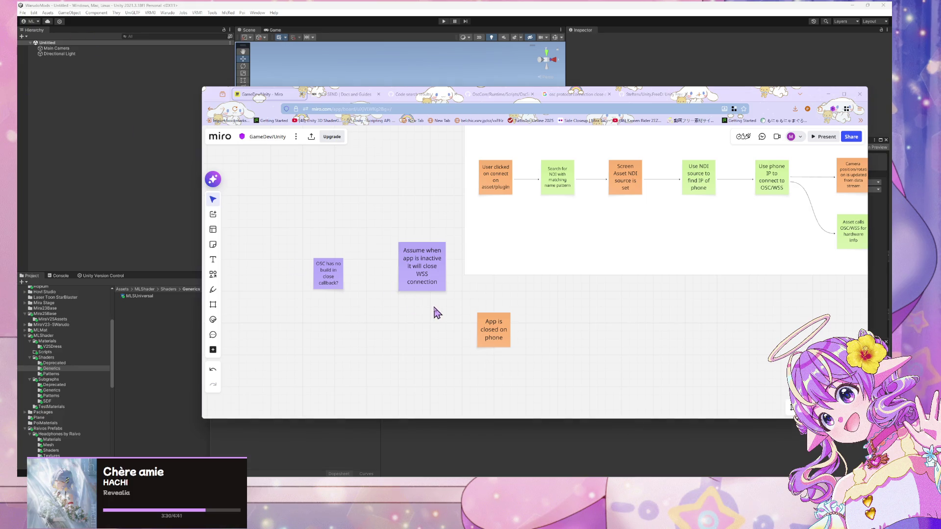
pyautogui.click(404, 292)
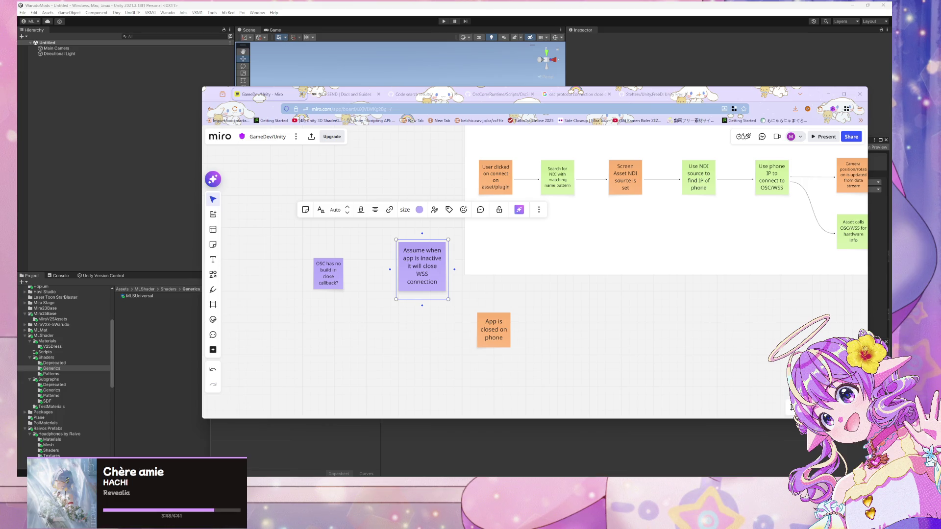
pyautogui.click(437, 318)
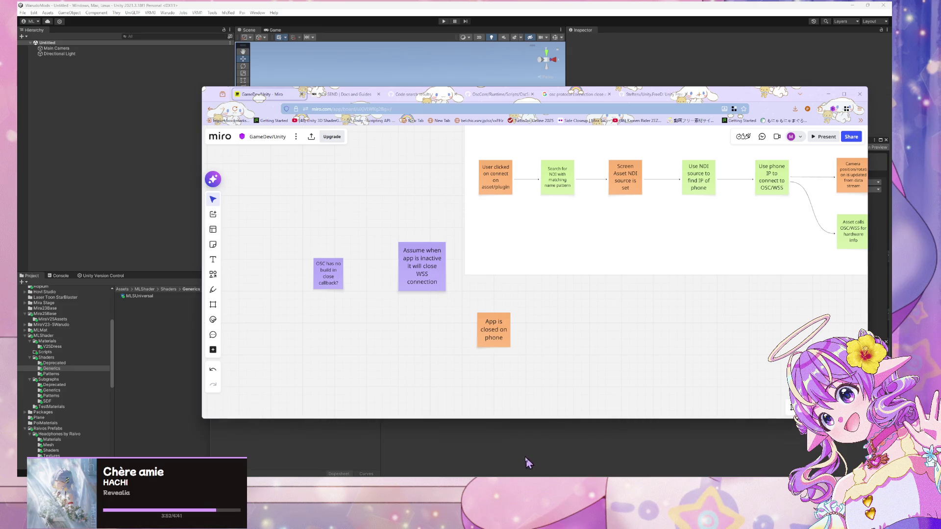
# Bring the Unity editor to the front and open its file actions list
pyautogui.hotkey('alt', 'Tab')
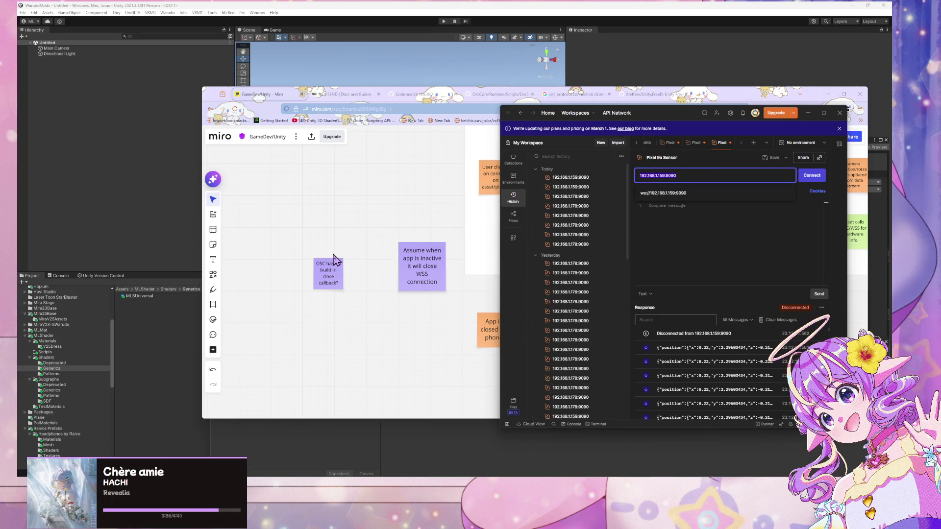
pyautogui.click(21, 16)
pyautogui.click(23, 12)
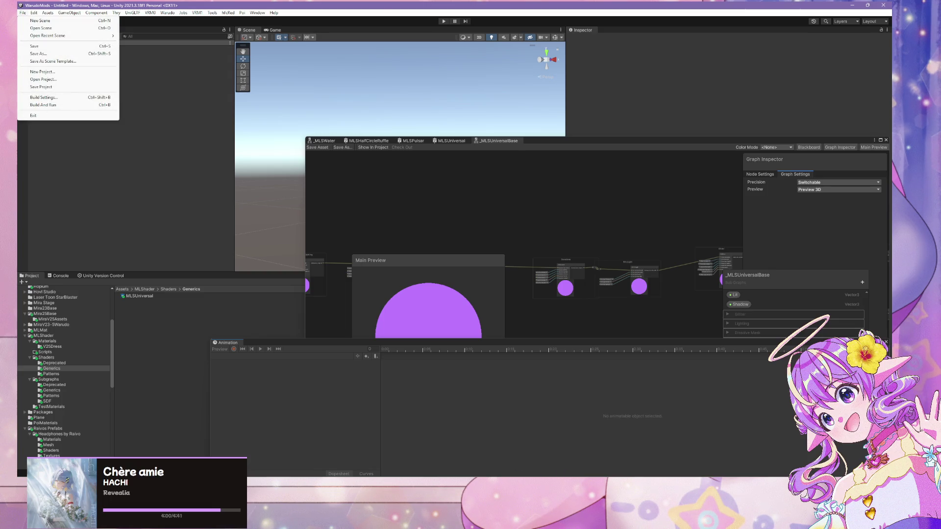
# Launch Patch And Run from Build Profiles with Android as the active platform
pyautogui.click(44, 79)
pyautogui.hotkey('alt', 'Tab')
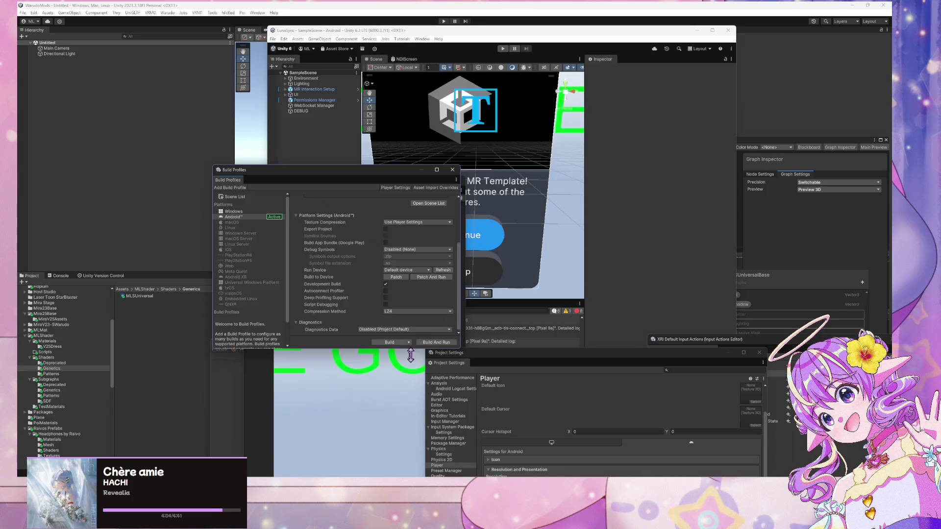
pyautogui.click(431, 277)
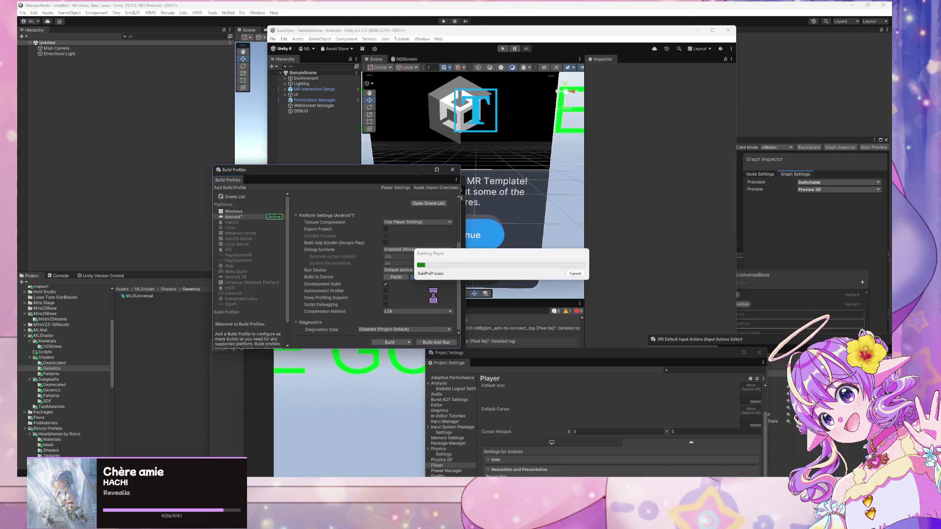
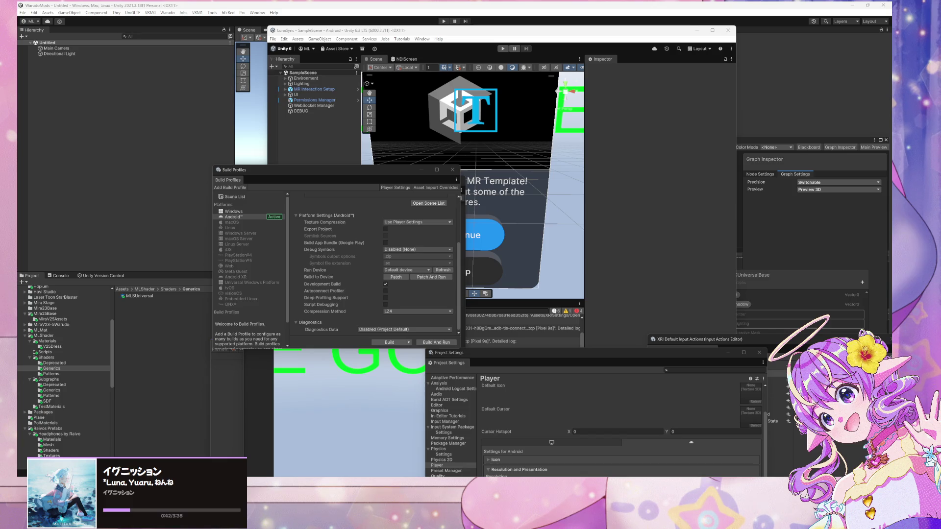
# Retry the Postman WebSocket connection to ws://192.168.1.159:9090 and confirm ECONNREFUSED
pyautogui.hotkey('alt', 'Tab')
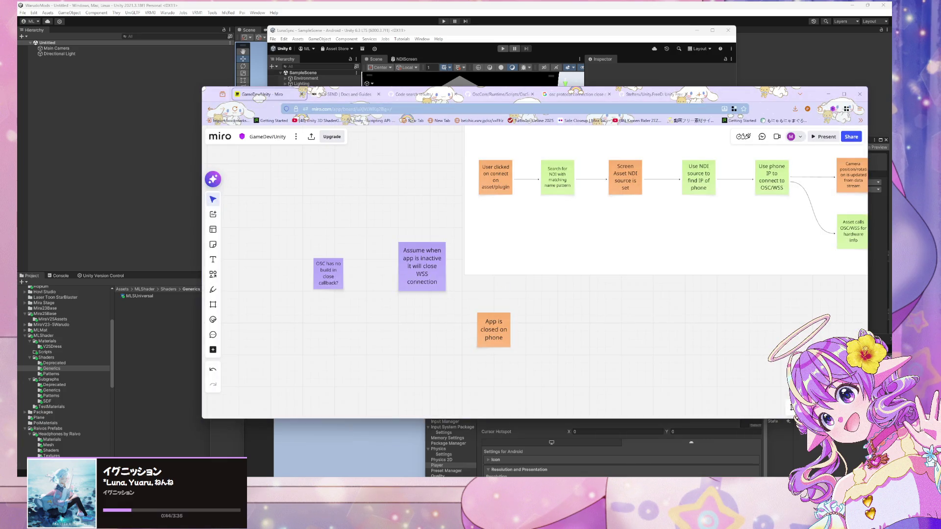
pyautogui.hotkey('alt', 'Tab')
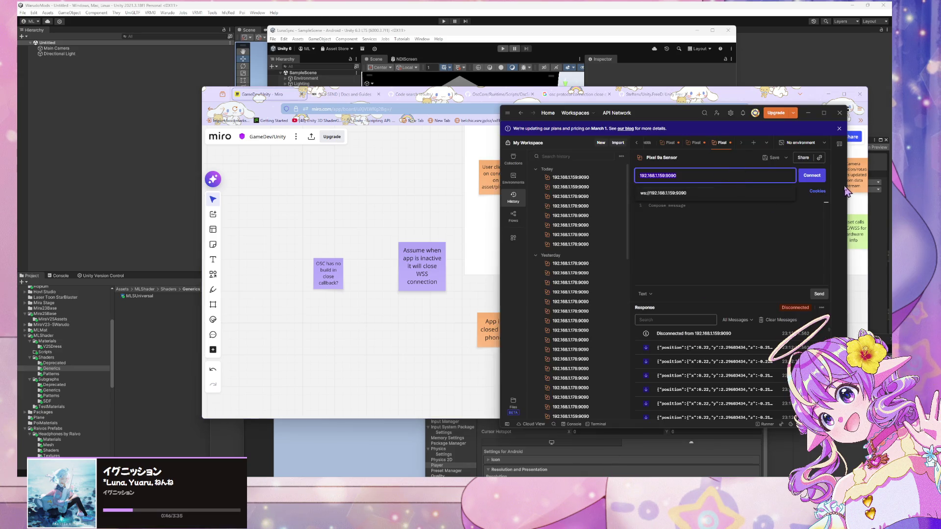
pyautogui.click(812, 176)
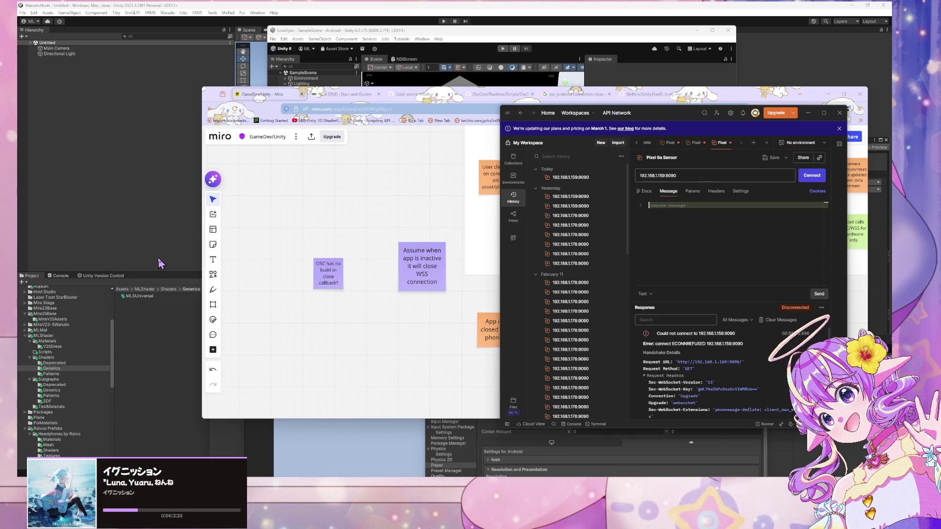
pyautogui.click(812, 179)
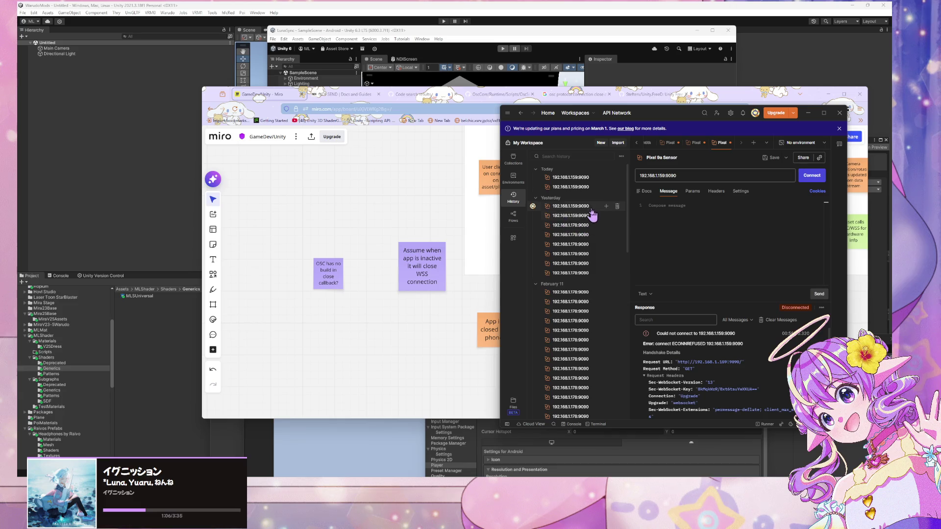
# Open the other connection in Today's history, then move to the Warudo Editor
pyautogui.click(583, 187)
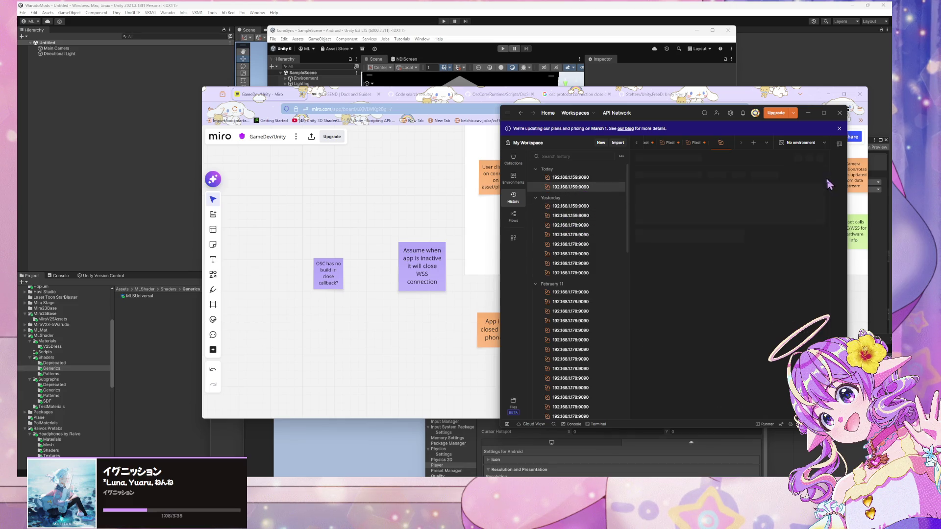
pyautogui.hotkey('alt', 'Tab')
pyautogui.scroll(-3, 548, 221)
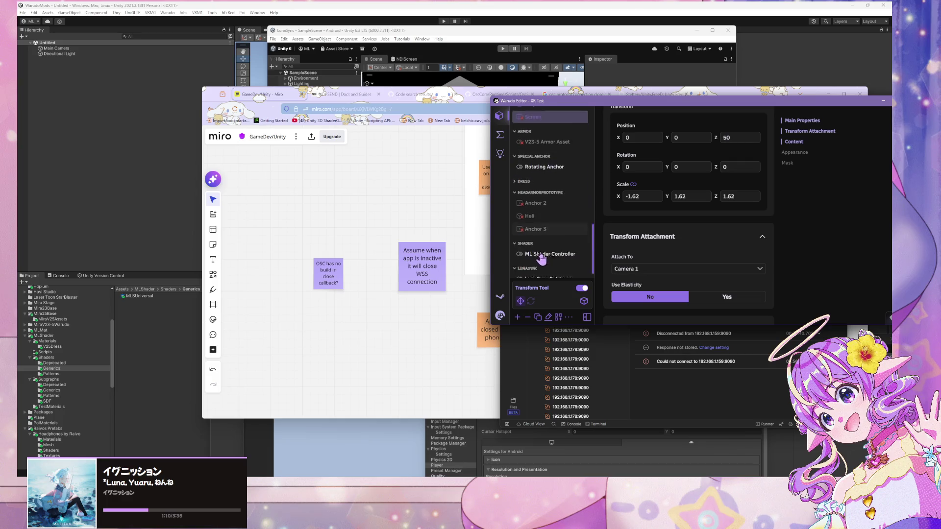
# Reconnect the LunaSync Retriever's Pose Data URL at ws://192.168.1.178:9090 to receive pose data
pyautogui.click(547, 301)
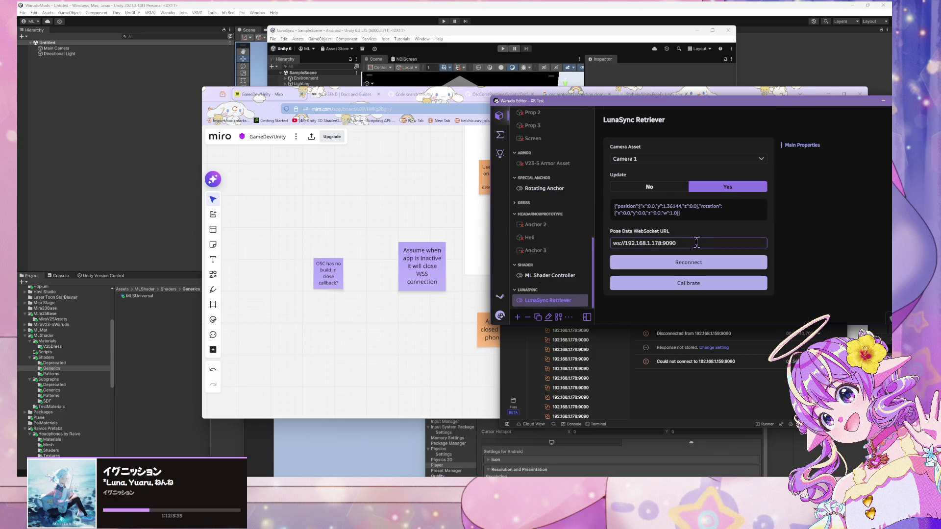
pyautogui.moveTo(701, 243); pyautogui.dragTo(600, 249)
pyautogui.click(692, 273)
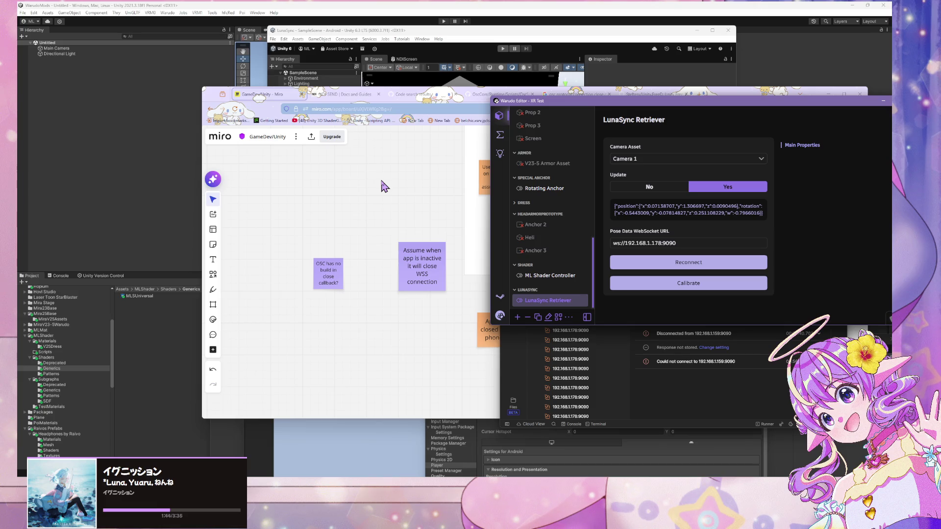
# Move the 'Assume when app is inactive' note up-left and give it a green check reaction
pyautogui.click(358, 227)
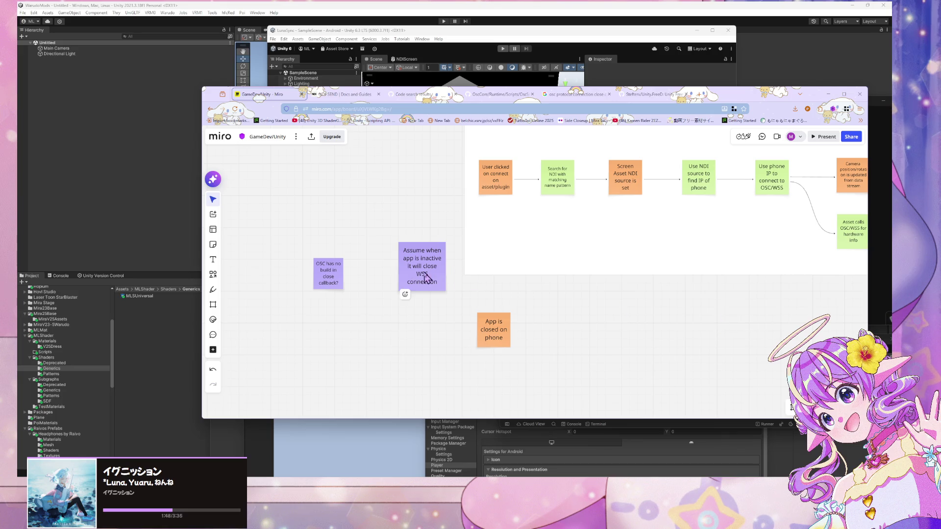
pyautogui.moveTo(425, 278); pyautogui.dragTo(378, 243)
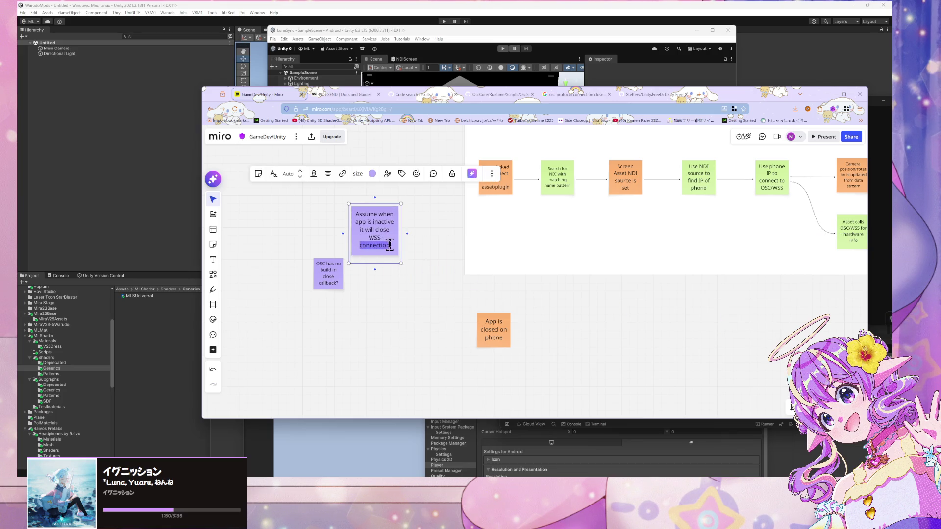
pyautogui.click(416, 173)
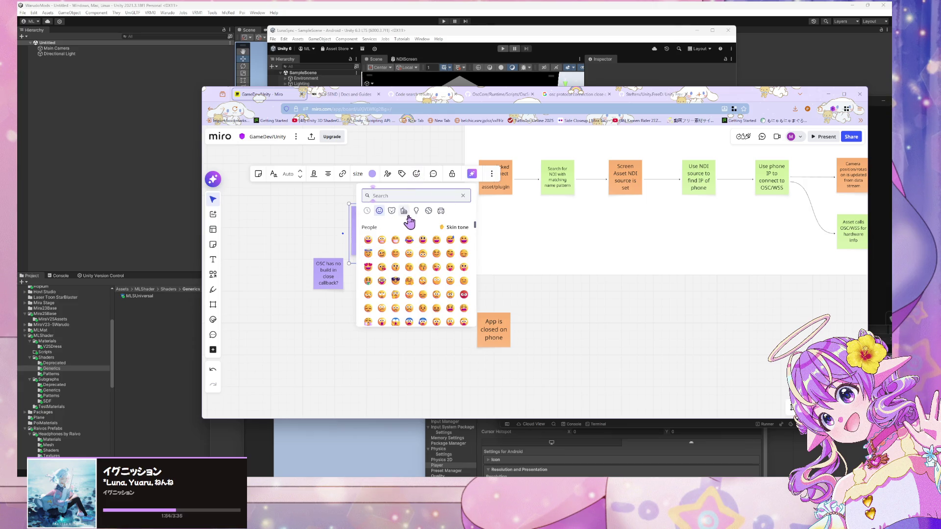
pyautogui.write('c')
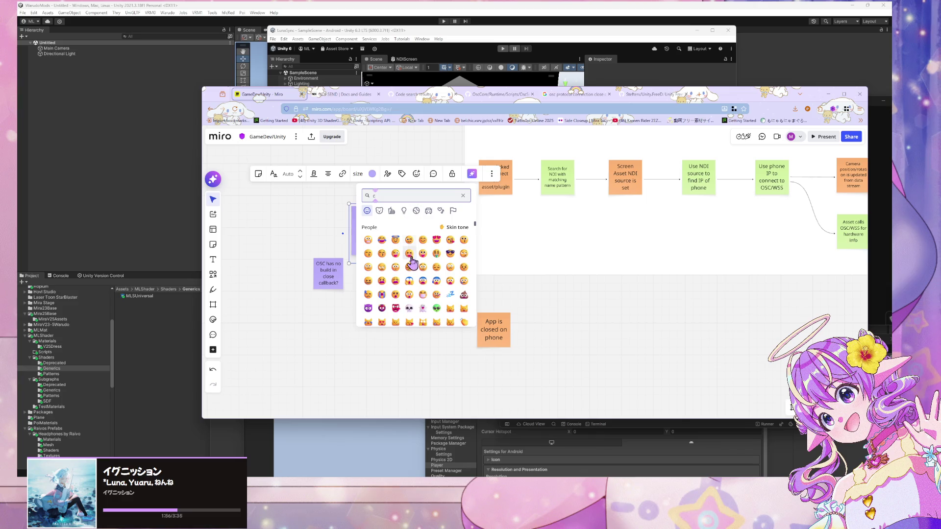
pyautogui.scroll(-10, 411, 261)
pyautogui.scroll(10, 411, 266)
pyautogui.write('heck')
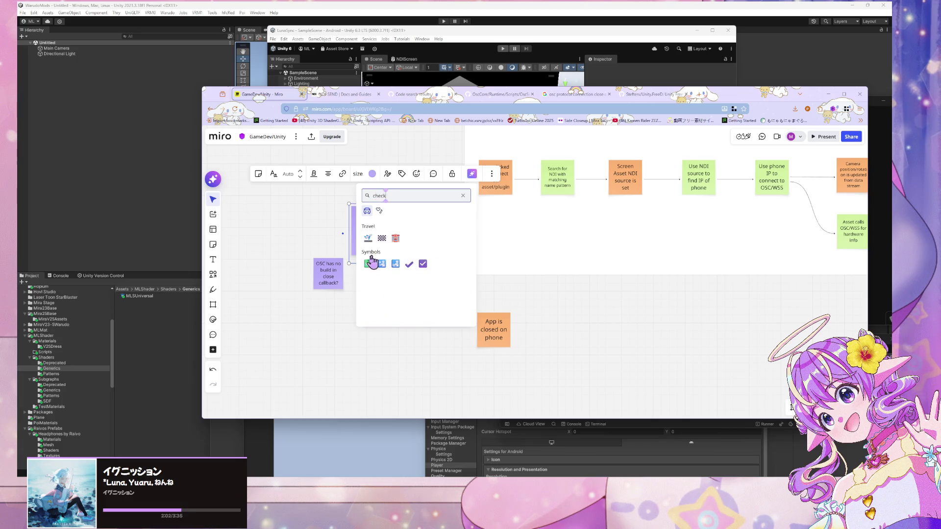
pyautogui.click(368, 264)
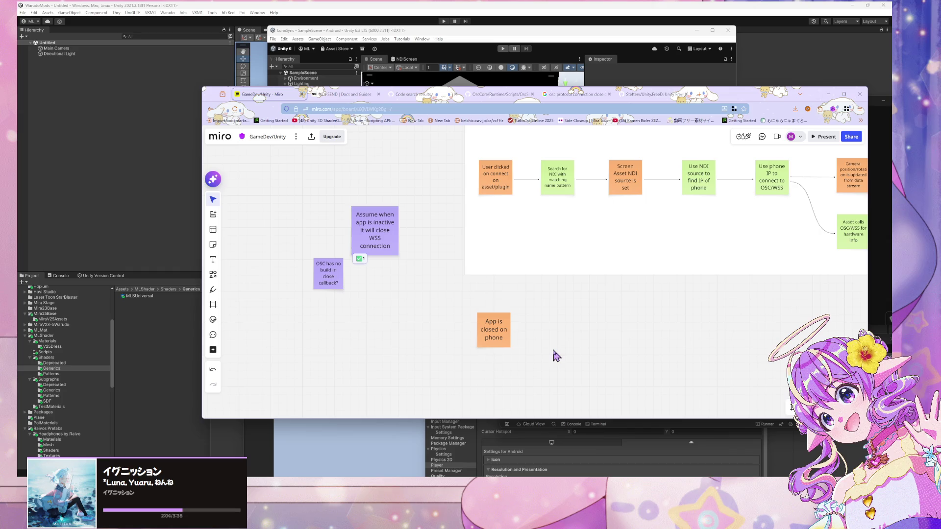
# Duplicate the note and rewrite the original to read 'Phone lock = WSS connection close'
pyautogui.moveTo(355, 225); pyautogui.dragTo(301, 206)
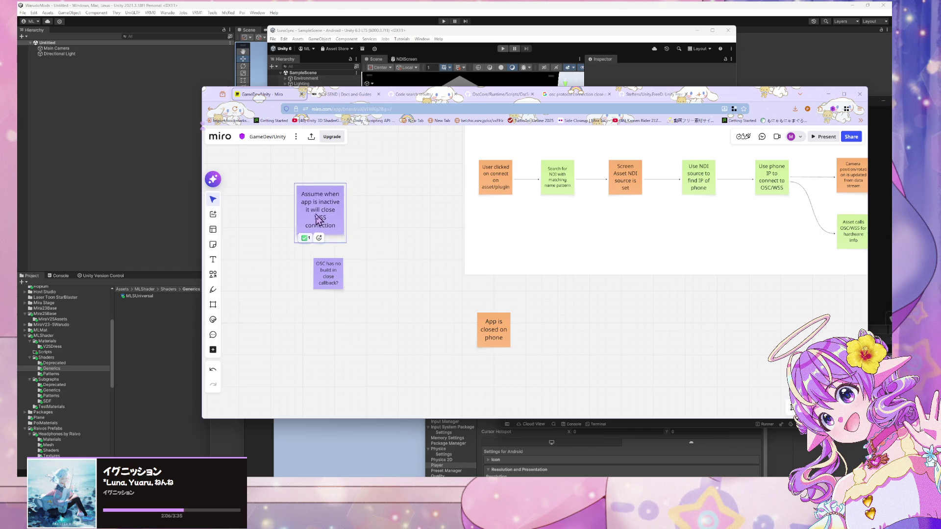
pyautogui.click(345, 226)
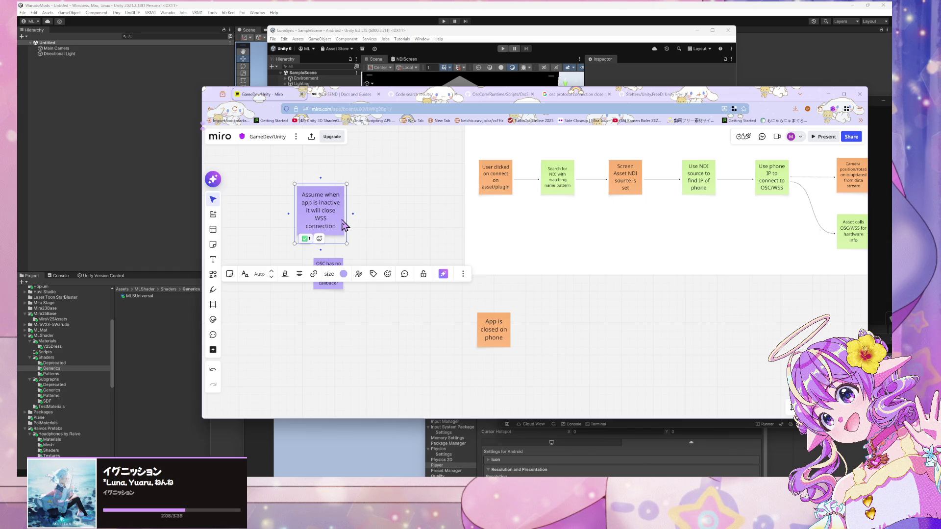
pyautogui.hotkey('ctrl', 'd')
pyautogui.moveTo(343, 230); pyautogui.dragTo(385, 224)
pyautogui.doubleClick(379, 218)
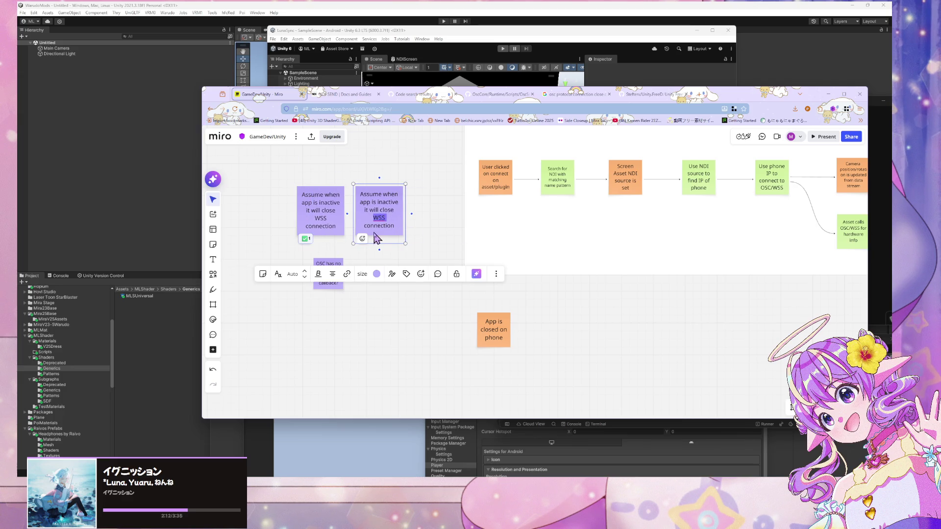
pyautogui.hotkey('ctrl', 'a')
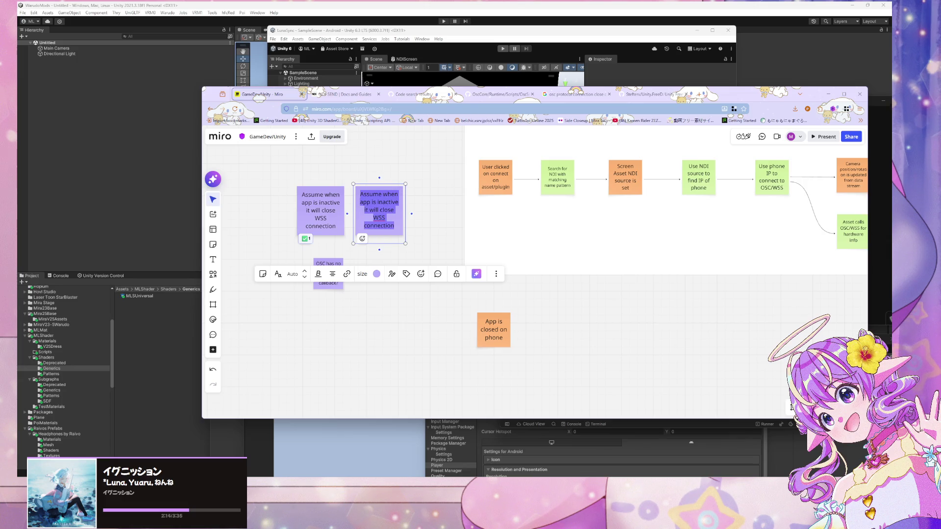
pyautogui.doubleClick(321, 217)
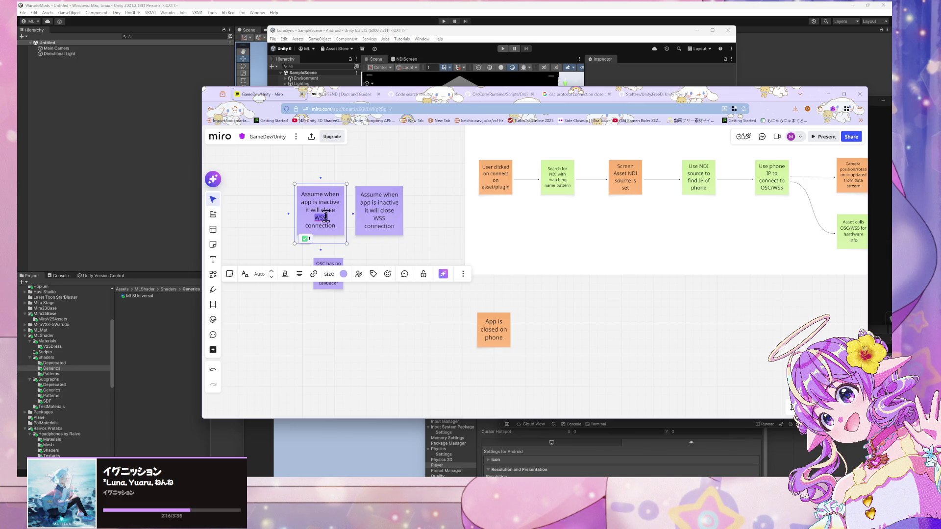
pyautogui.hotkey('ctrl', 'a')
pyautogui.write('Phj')
pyautogui.press('BackSpace')
pyautogui.write('one')
pyautogui.press('Return')
pyautogui.write('lock =')
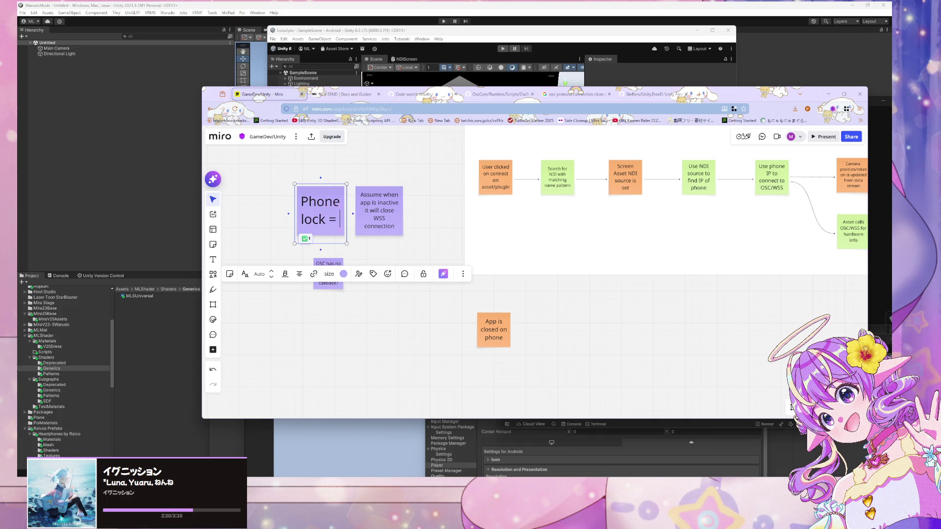
pyautogui.write(' WSS conne')
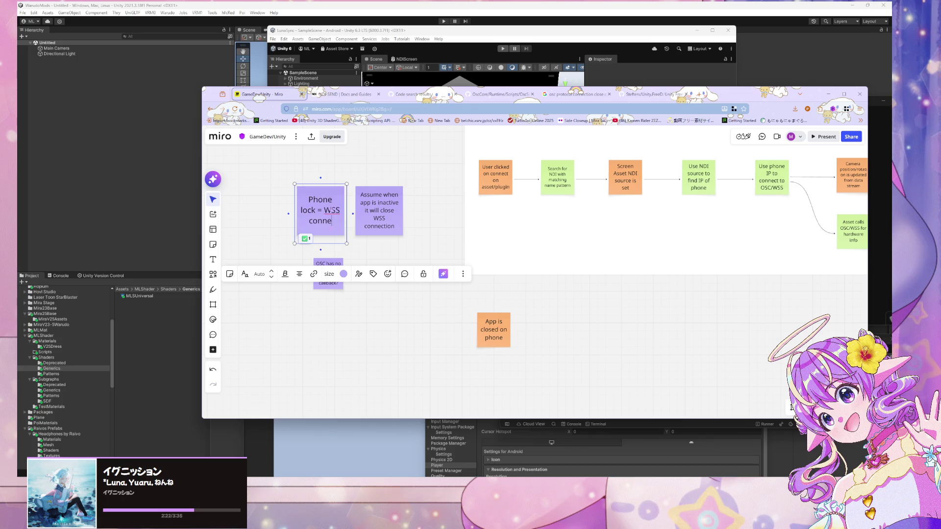
pyautogui.write('ction close')
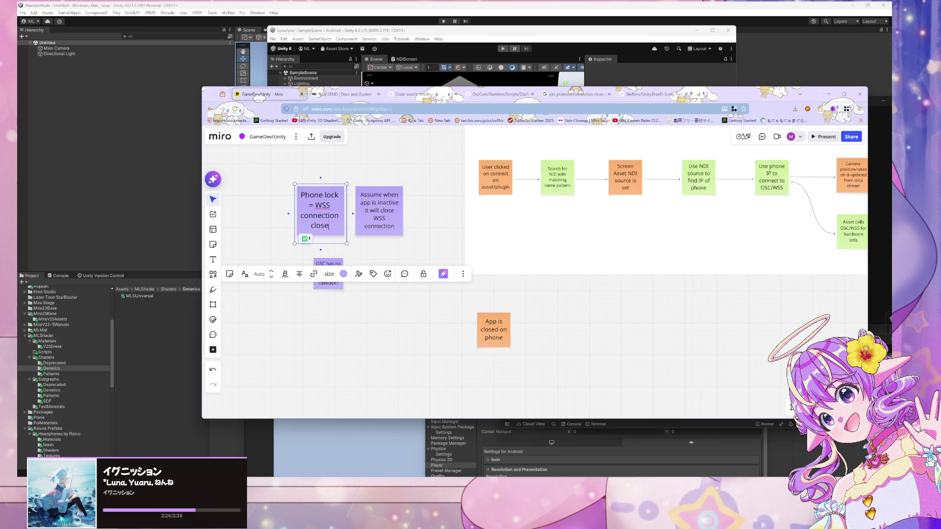
# Delete the duplicate copy of the assumption note
pyautogui.click(383, 214)
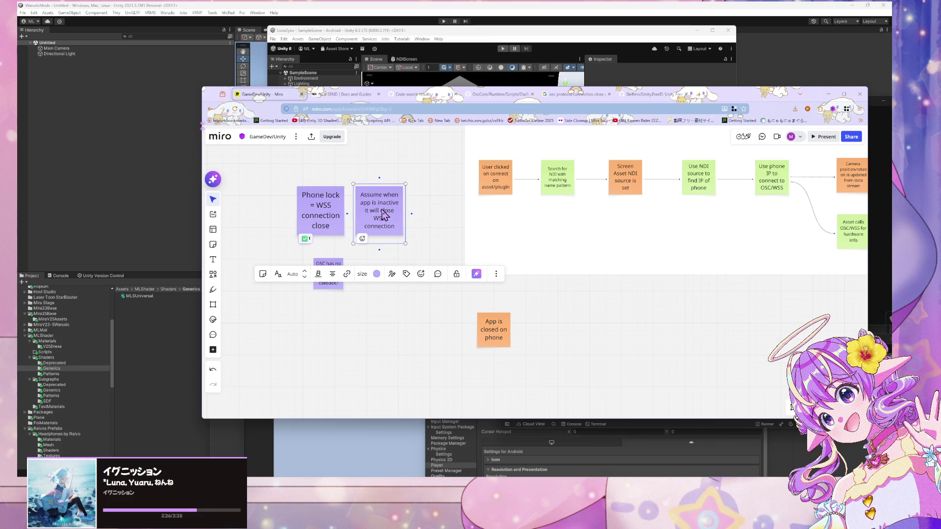
pyautogui.doubleClick(384, 214)
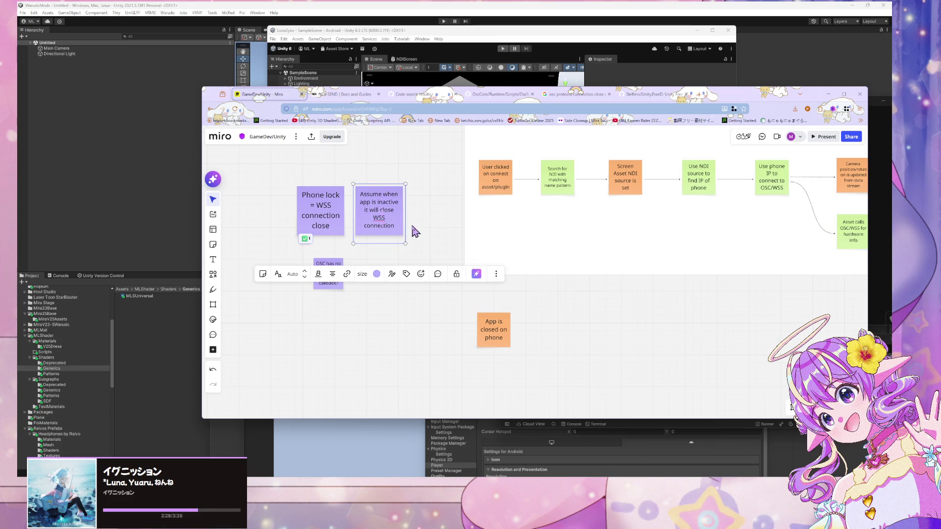
pyautogui.hotkey('ctrl', 'a')
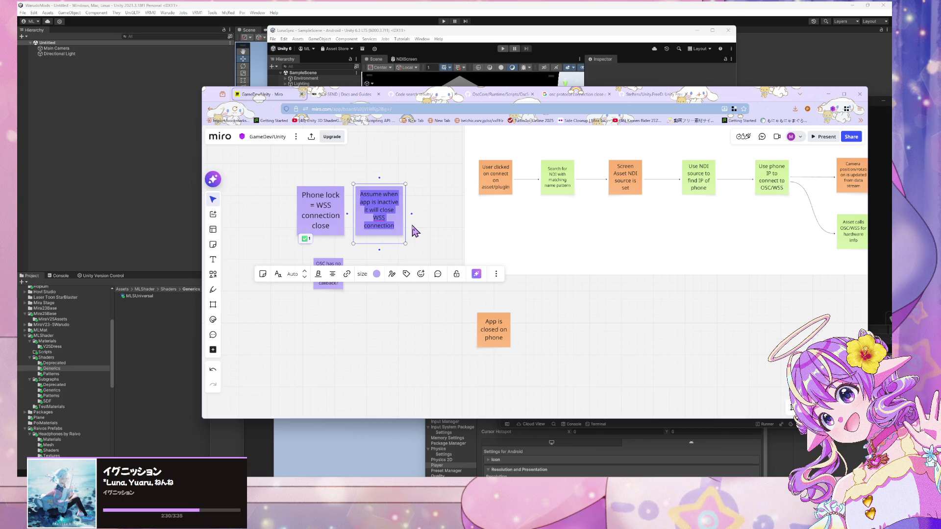
pyautogui.press('Escape')
pyautogui.click(382, 218)
pyautogui.press('Delete')
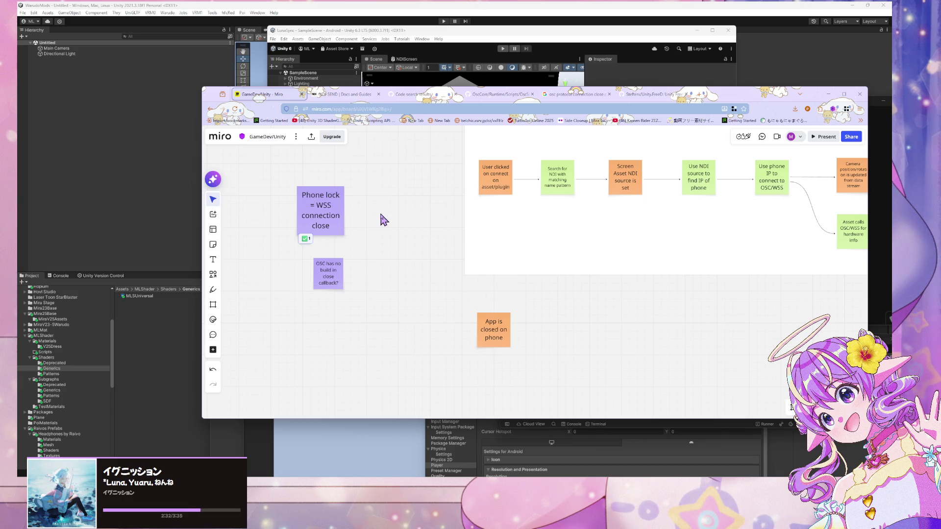
# Move the Phone lock note beside the OSC note and nudge 'App is closed on phone' down
pyautogui.moveTo(320, 223)
pyautogui.mouseDown()
pyautogui.moveTo(392, 258)
pyautogui.moveTo(387, 284)
pyautogui.mouseUp()
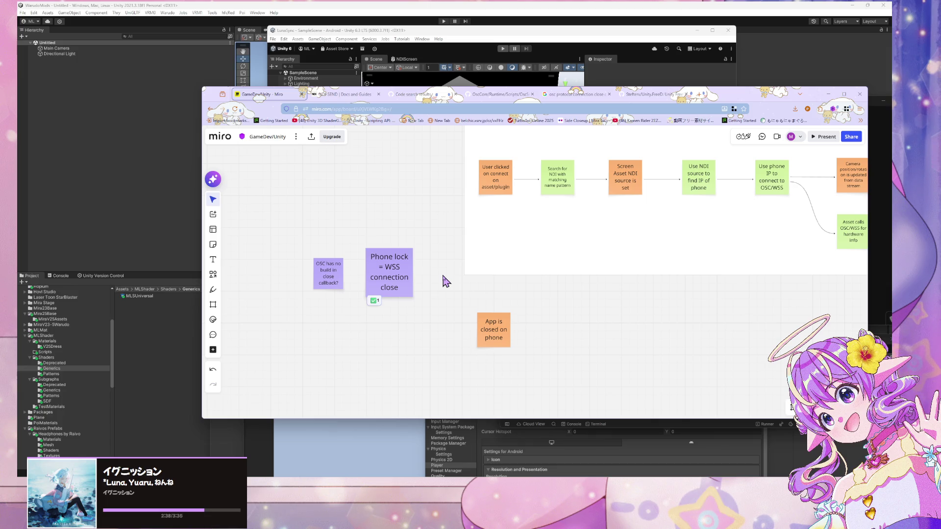
pyautogui.moveTo(621, 304)
pyautogui.mouseDown()
pyautogui.moveTo(500, 324)
pyautogui.moveTo(441, 248)
pyautogui.moveTo(567, 274)
pyautogui.moveTo(547, 245)
pyautogui.mouseUp()
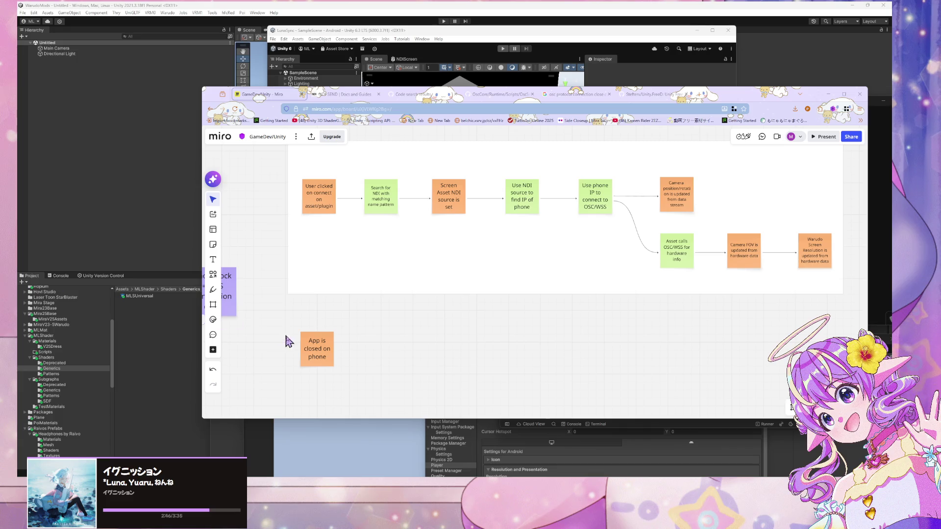
pyautogui.moveTo(316, 355); pyautogui.dragTo(321, 375)
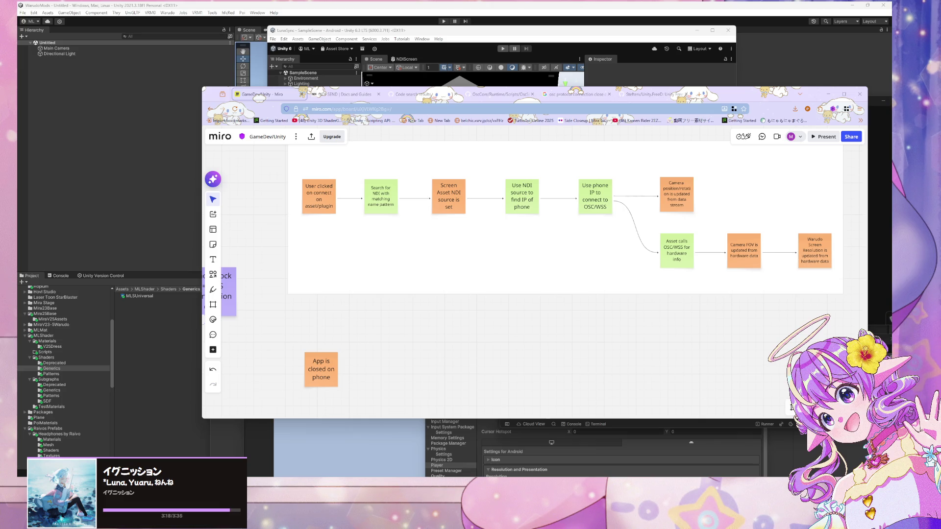
pyautogui.moveTo(512, 377)
pyautogui.mouseDown()
pyautogui.moveTo(475, 340)
pyautogui.moveTo(530, 294)
pyautogui.mouseUp()
pyautogui.scroll(-3, 530, 300)
pyautogui.scroll(3, 504, 325)
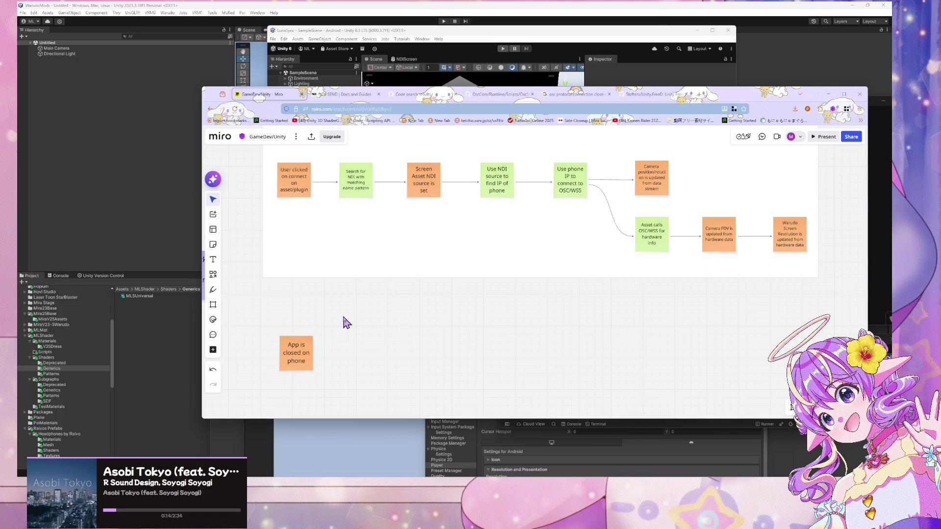
# Enlarge the OSC close-callback note by dragging its corner handle
pyautogui.scroll(2, 345, 321)
pyautogui.moveTo(342, 321); pyautogui.dragTo(322, 273)
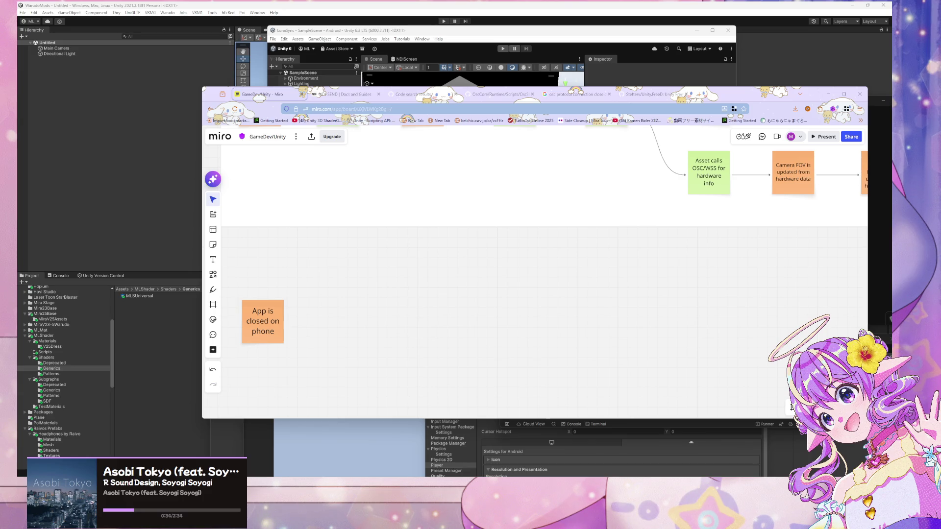
pyautogui.moveTo(418, 341)
pyautogui.mouseDown()
pyautogui.moveTo(440, 381)
pyautogui.moveTo(646, 254)
pyautogui.mouseUp()
pyautogui.scroll(-3, 451, 357)
pyautogui.scroll(2, 454, 353)
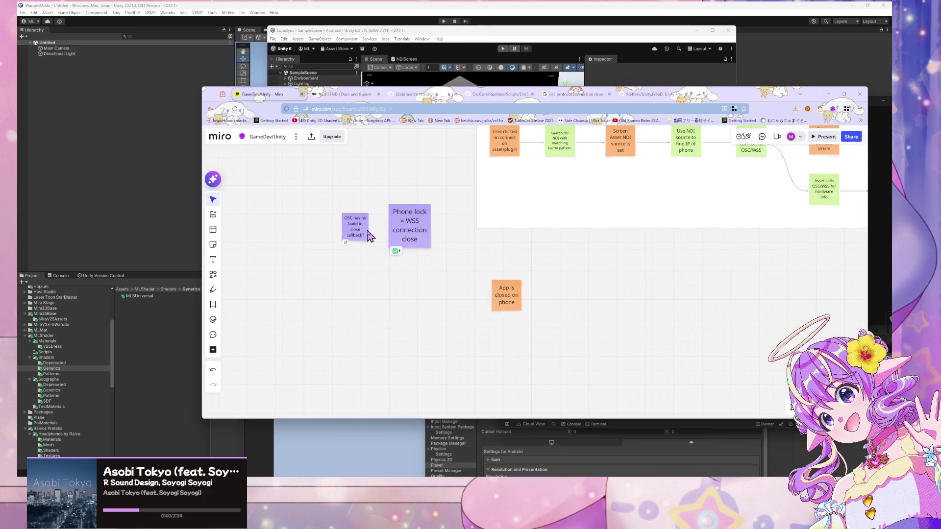
pyautogui.click(367, 231)
pyautogui.moveTo(367, 245); pyautogui.dragTo(372, 249)
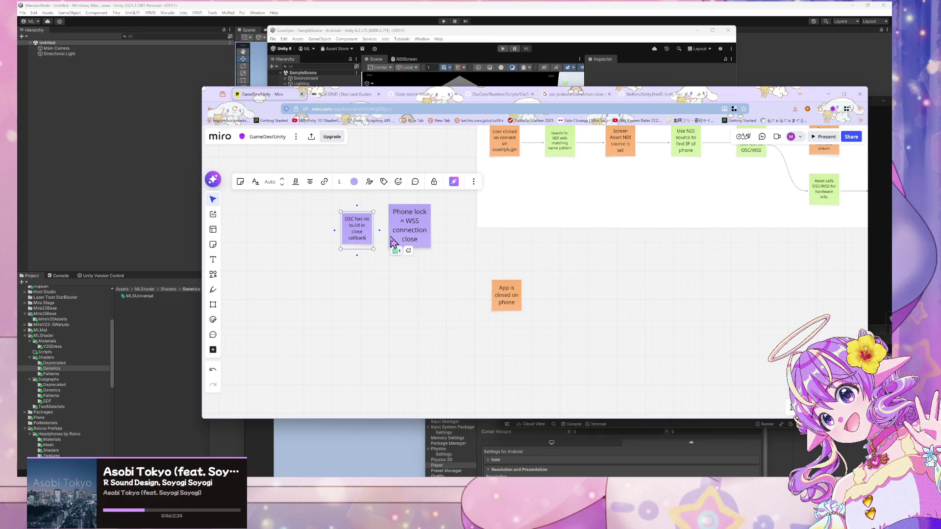
# Shrink the Phone lock note to match the OSC note, then recenter the flowchart
pyautogui.click(422, 242)
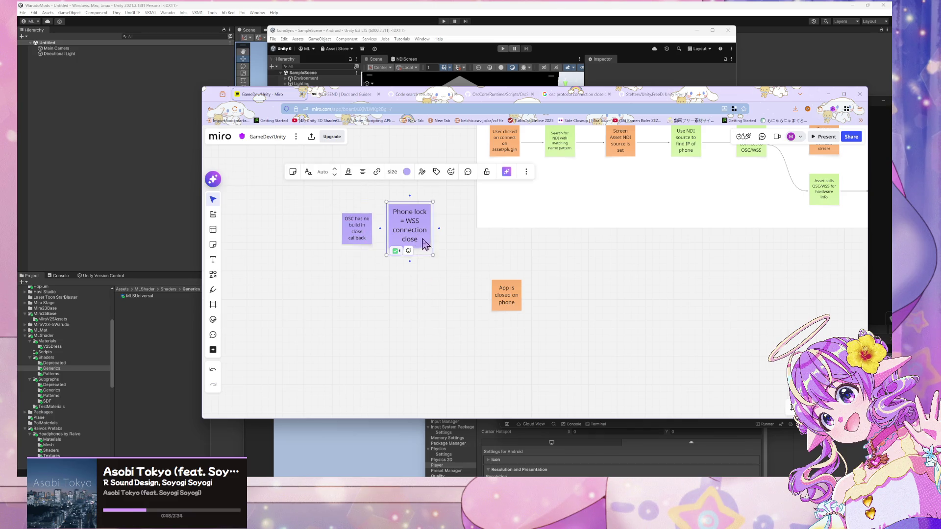
pyautogui.click(430, 252)
pyautogui.moveTo(430, 253); pyautogui.dragTo(417, 233)
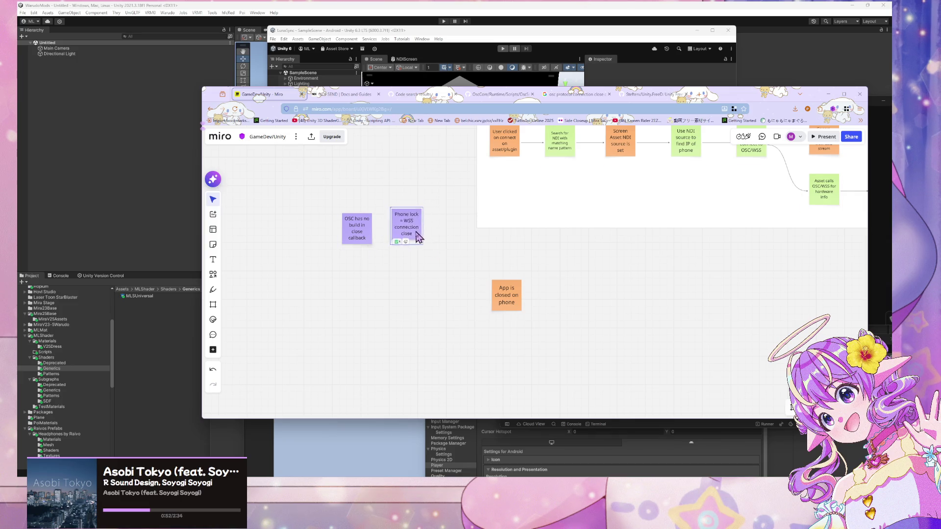
pyautogui.moveTo(719, 273); pyautogui.dragTo(529, 351)
pyautogui.scroll(3, 531, 357)
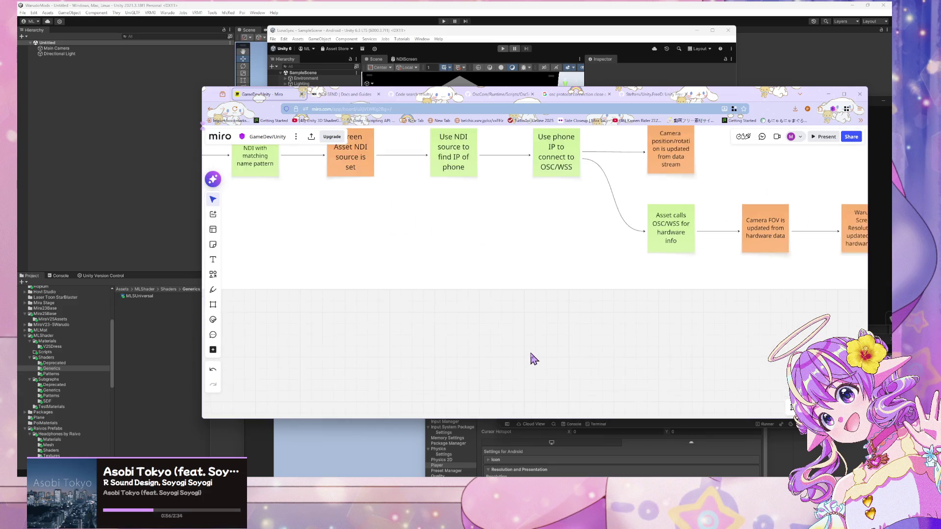
pyautogui.scroll(-2, 533, 358)
pyautogui.moveTo(537, 353)
pyautogui.mouseDown()
pyautogui.moveTo(443, 344)
pyautogui.moveTo(538, 339)
pyautogui.mouseUp()
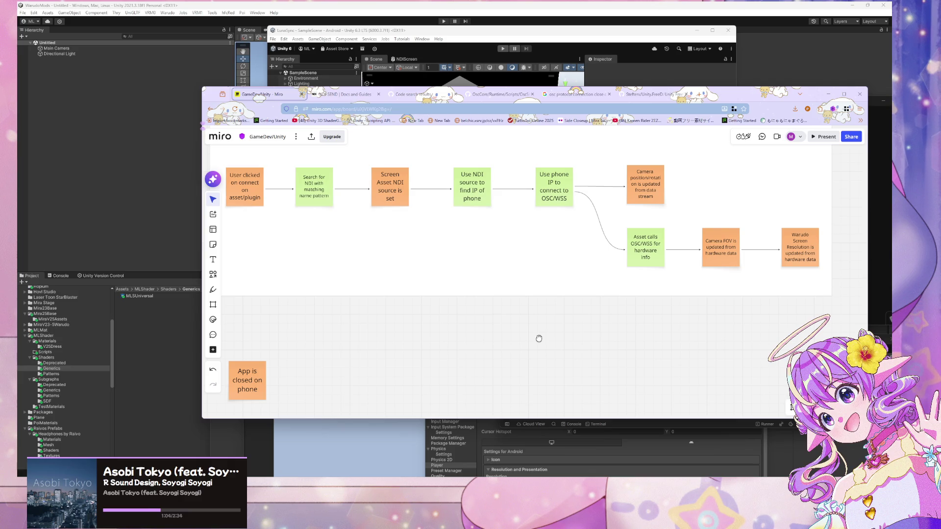
# Delete 'OSC/' from the 'Asset calls OSC/WSS for hardware info' note
pyautogui.moveTo(534, 336); pyautogui.dragTo(308, 345)
pyautogui.click(413, 260)
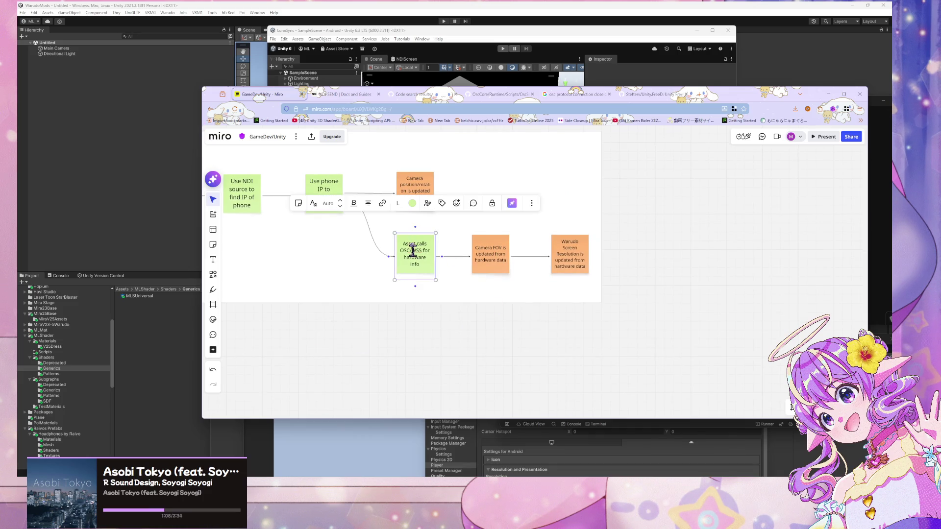
pyautogui.press('BackSpace')
pyautogui.press('BackSpace')
pyautogui.press('BackSpace')
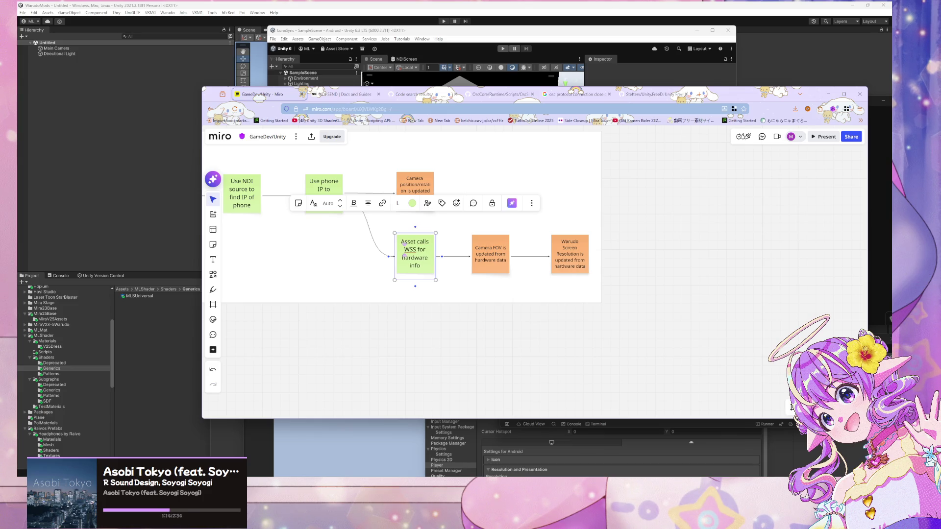
pyautogui.click(387, 360)
pyautogui.moveTo(298, 345)
pyautogui.mouseDown()
pyautogui.moveTo(357, 343)
pyautogui.moveTo(439, 357)
pyautogui.mouseUp()
pyautogui.click(480, 212)
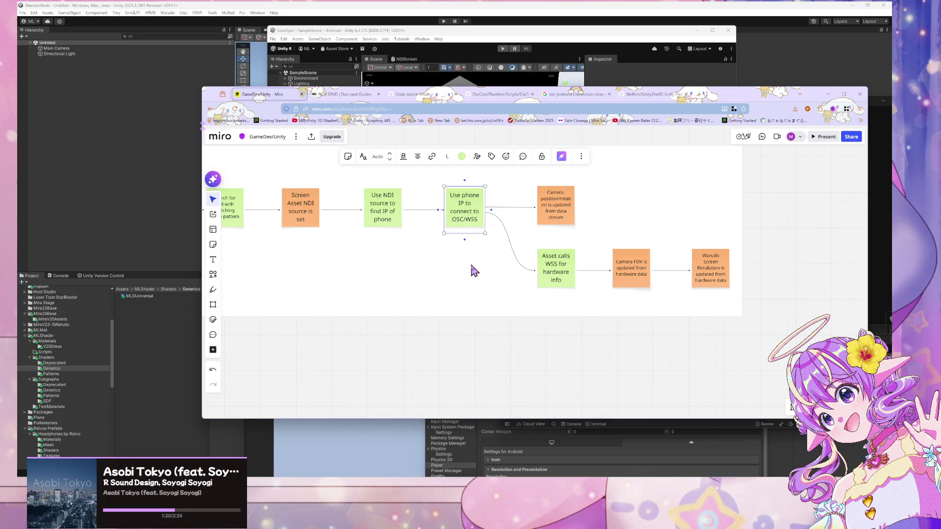
# Paste a copy of the purple OSC note, retype it 'How do we do this in Unity?', place beside Asset calls WSS
pyautogui.moveTo(430, 254)
pyautogui.mouseDown()
pyautogui.moveTo(715, 159)
pyautogui.moveTo(735, 265)
pyautogui.moveTo(557, 305)
pyautogui.mouseUp()
pyautogui.hotkey('ctrl', 'v')
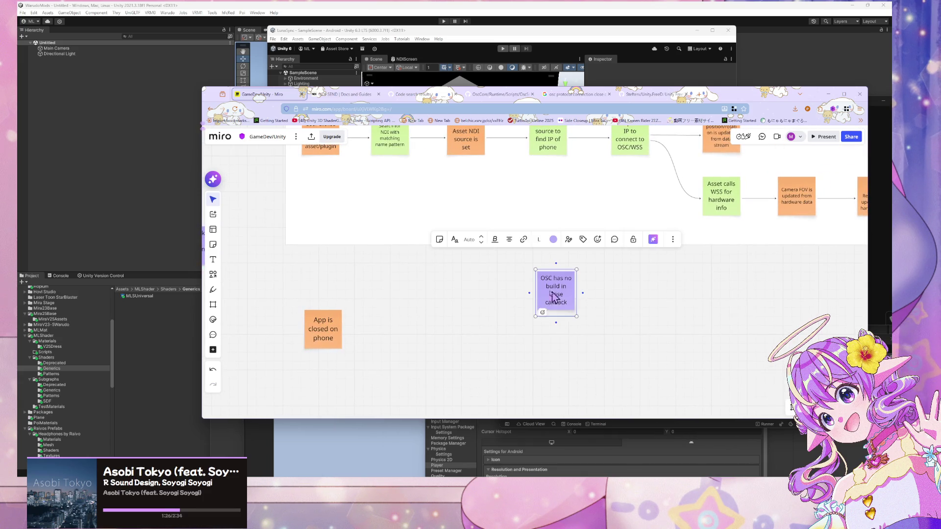
pyautogui.press('Return')
pyautogui.write('C')
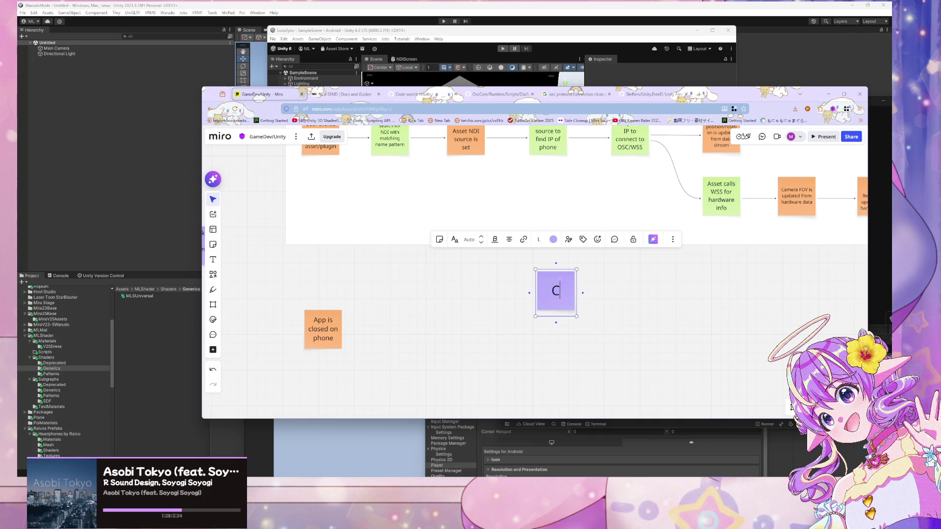
pyautogui.write('an we do this')
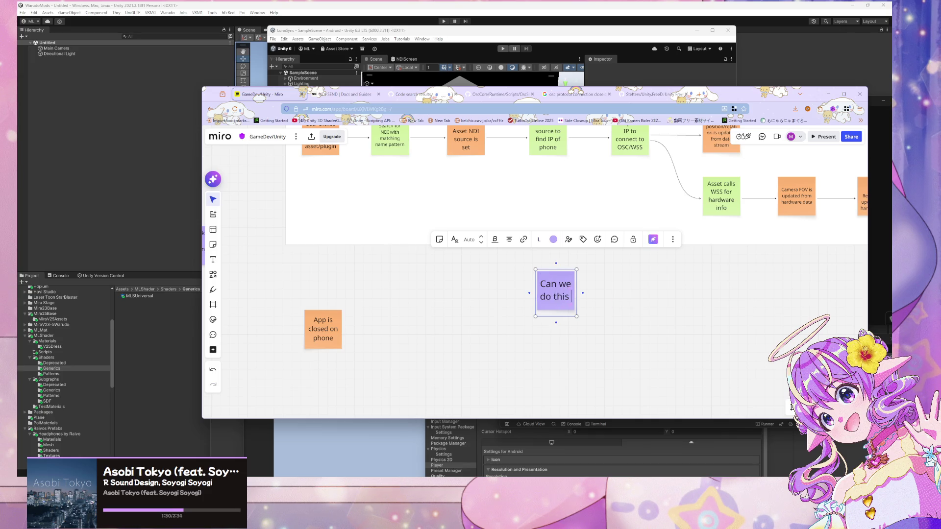
pyautogui.hotkey('ctrl', 'a')
pyautogui.write('How ')
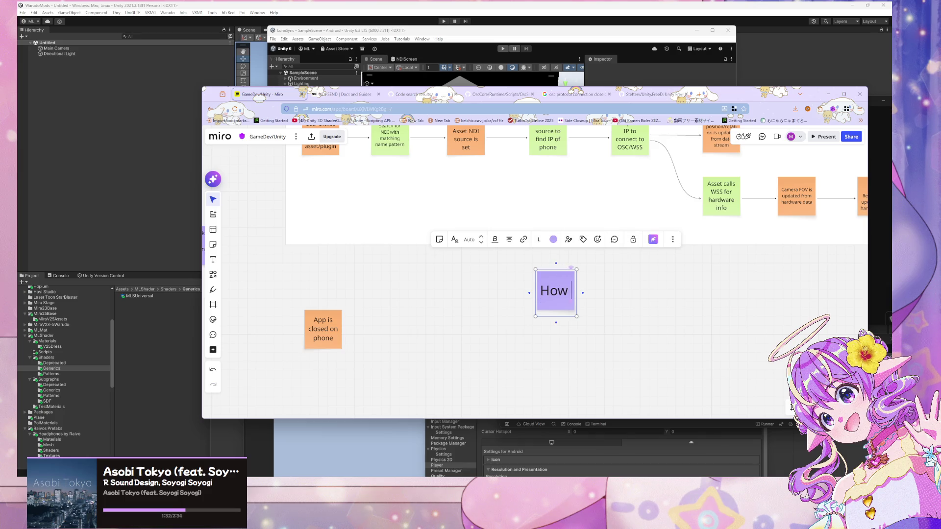
pyautogui.write('do we do thi')
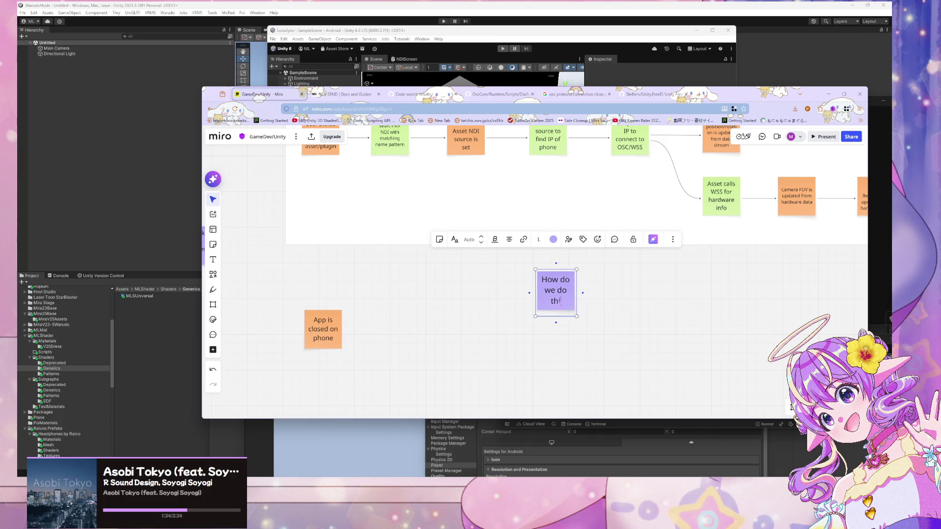
pyautogui.write('s in Unity?')
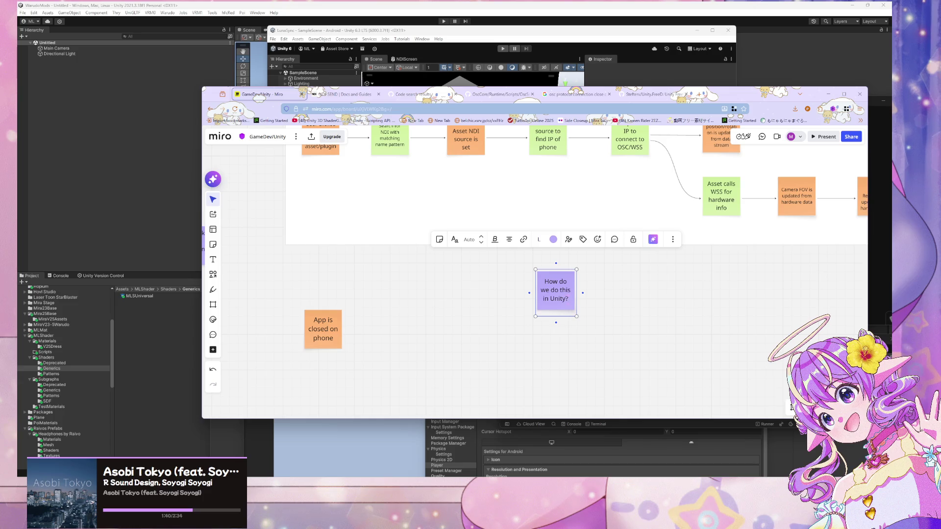
pyautogui.moveTo(530, 279)
pyautogui.mouseDown()
pyautogui.moveTo(668, 189)
pyautogui.moveTo(674, 237)
pyautogui.moveTo(686, 247)
pyautogui.mouseUp()
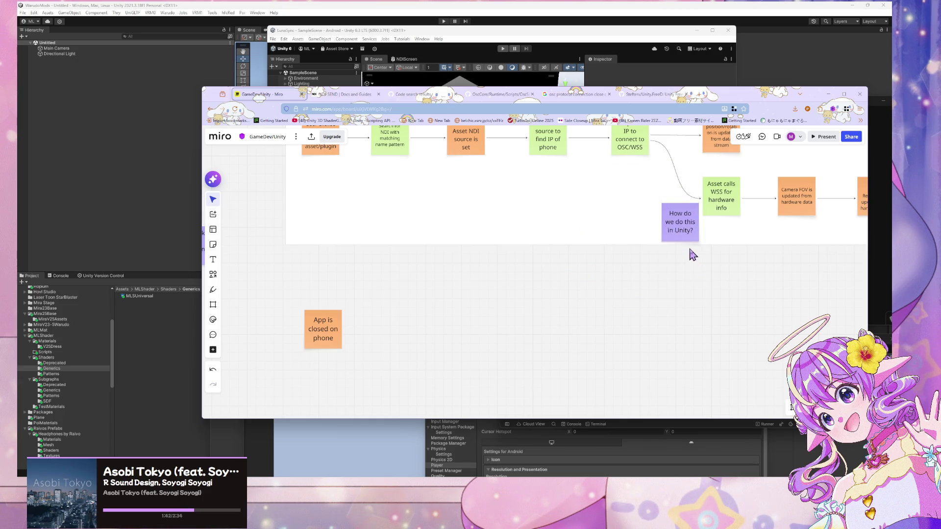
pyautogui.click(699, 246)
pyautogui.click(711, 264)
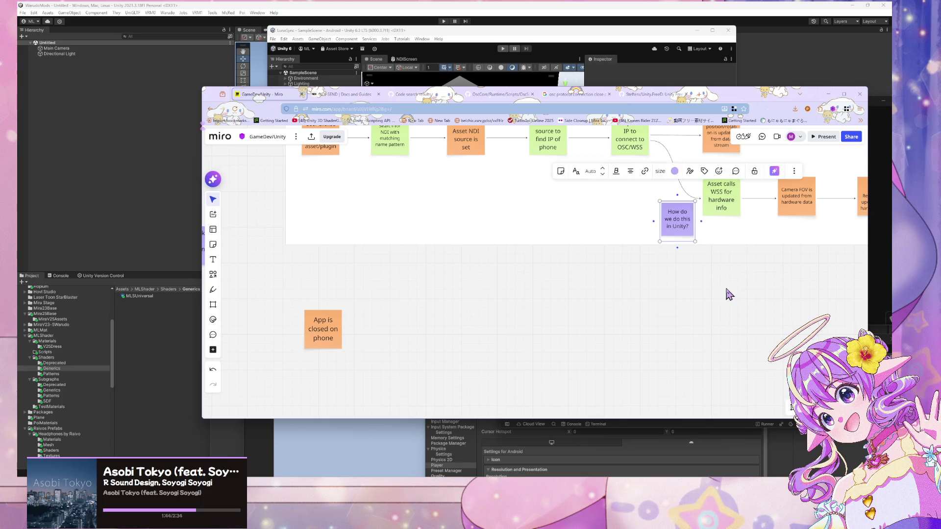
# Google 'unity xr camera and phone information' from a new Firefox tab
pyautogui.click(336, 96)
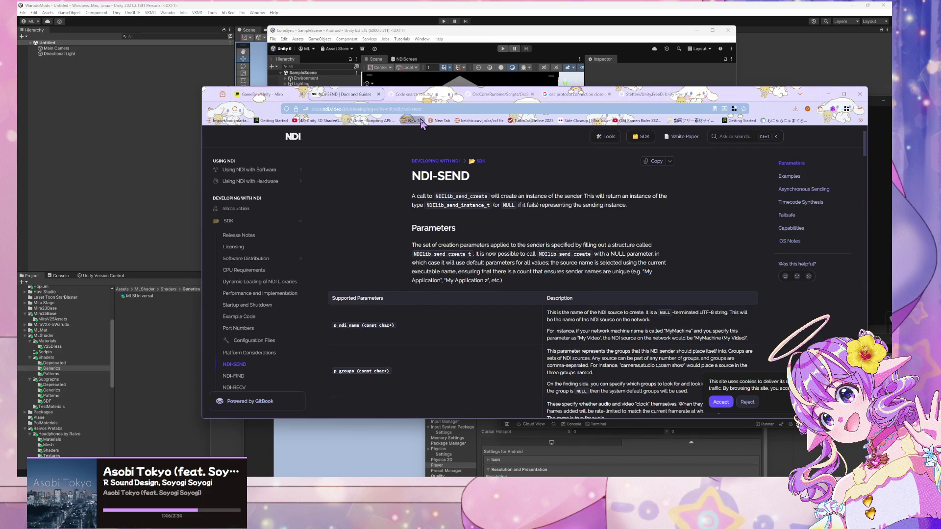
pyautogui.click(414, 121)
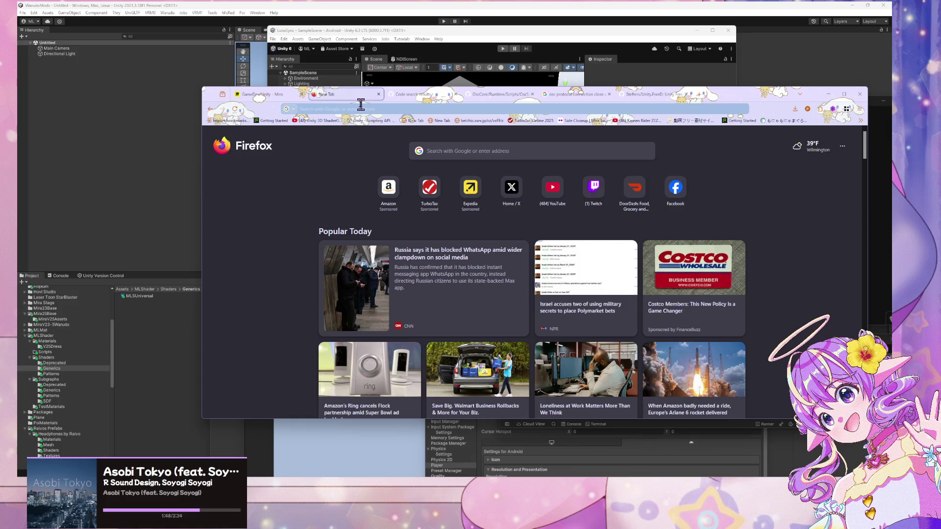
pyautogui.click(361, 104)
pyautogui.write('unix')
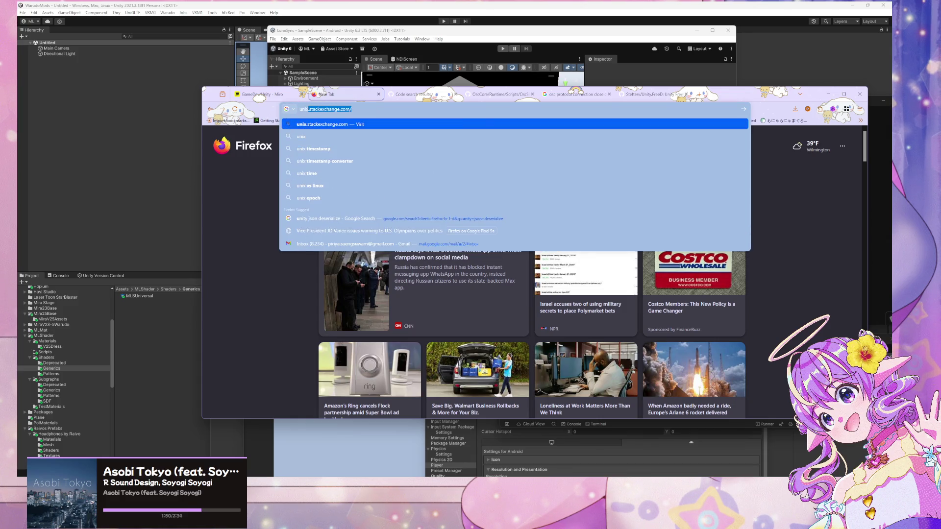
pyautogui.press('BackSpace')
pyautogui.write('ty xr came')
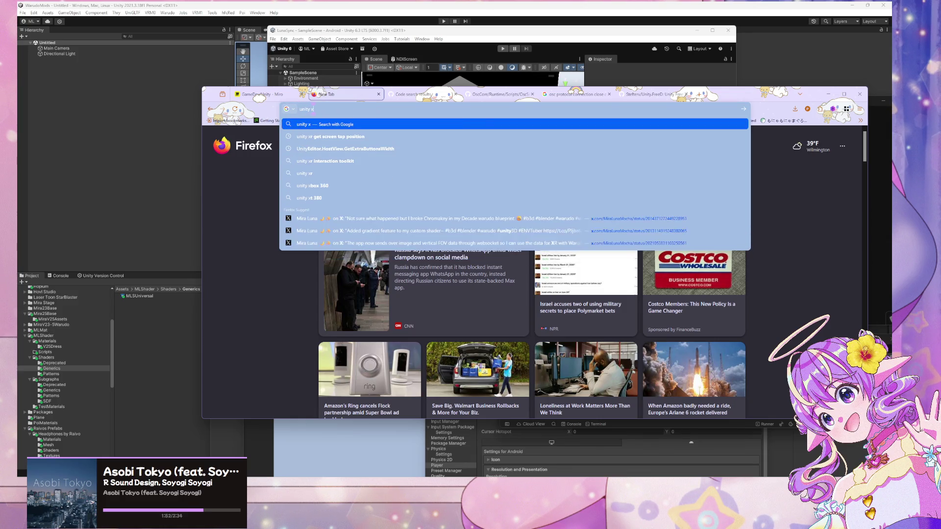
pyautogui.write('ra')
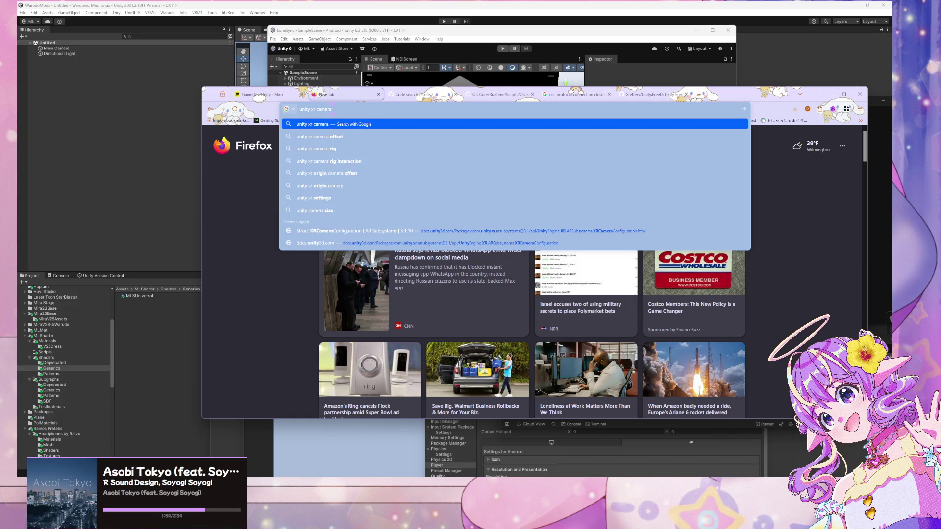
pyautogui.write(' and phone infro')
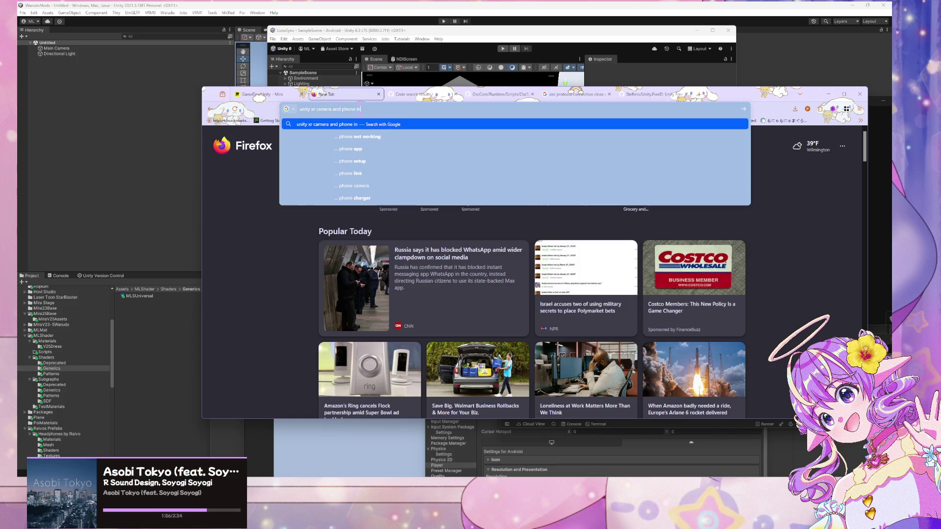
pyautogui.press('BackSpace')
pyautogui.press('BackSpace')
pyautogui.write('ormation')
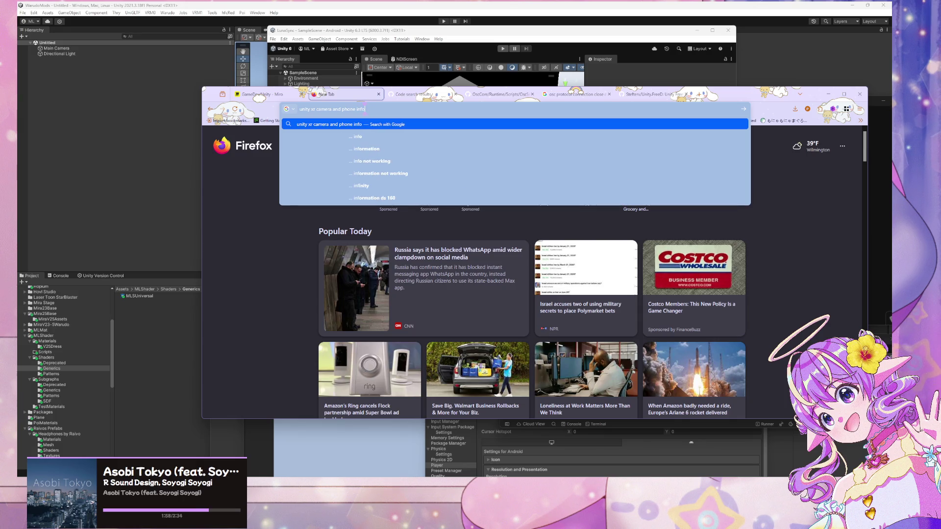
pyautogui.press('Return')
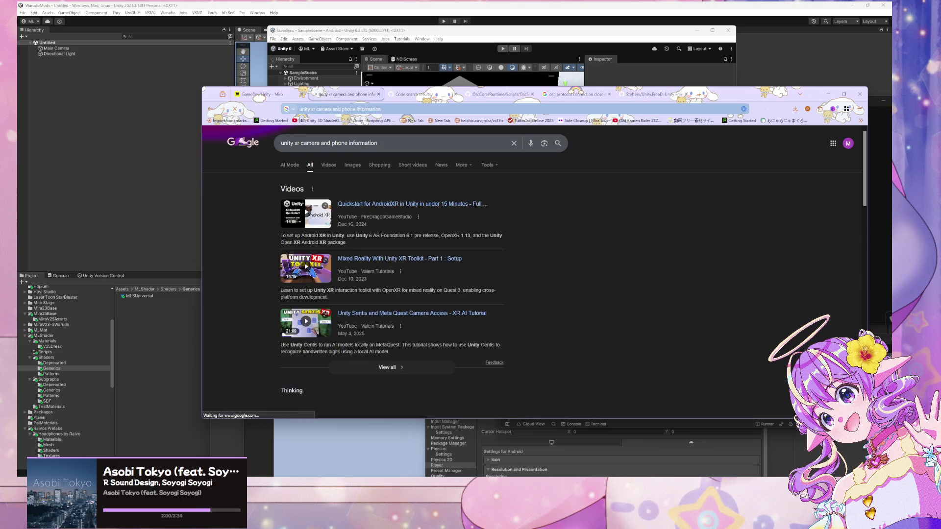
# Open the Unity OpenXR Android XR 1.0.2 Camera manual page from the results
pyautogui.scroll(-3, 436, 284)
pyautogui.scroll(3, 436, 283)
pyautogui.scroll(-2, 437, 289)
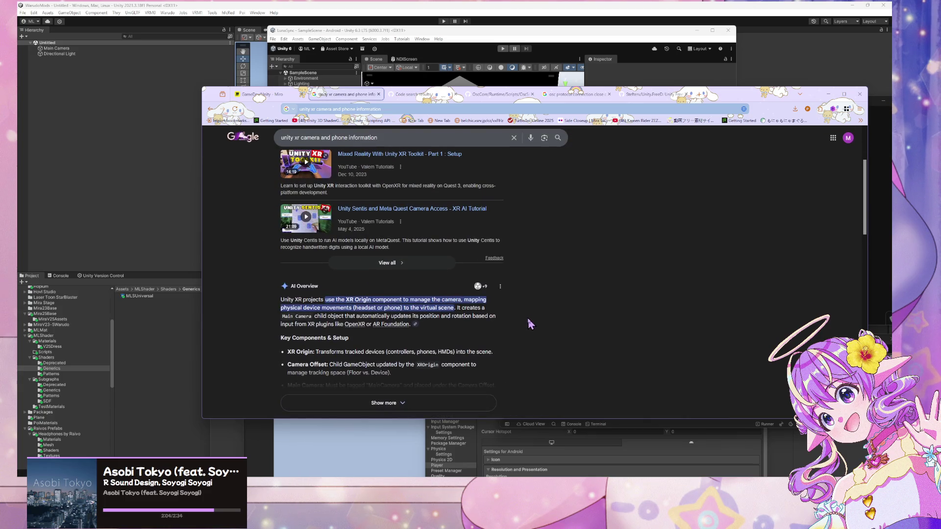
pyautogui.scroll(-2, 528, 322)
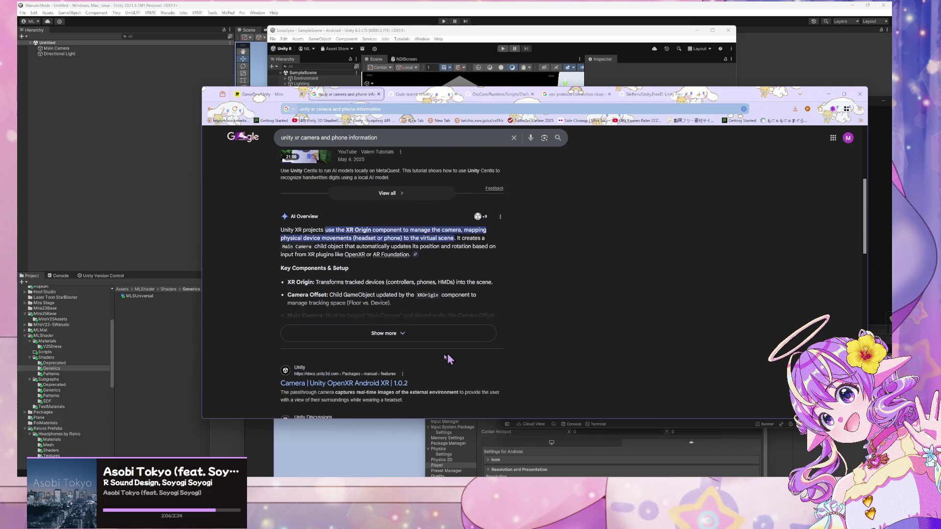
pyautogui.scroll(-5, 508, 339)
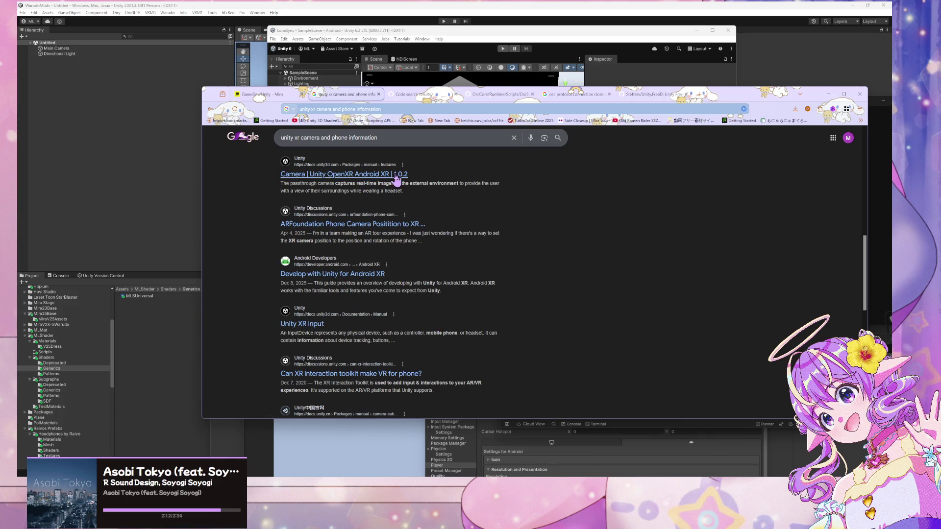
pyautogui.click(343, 174)
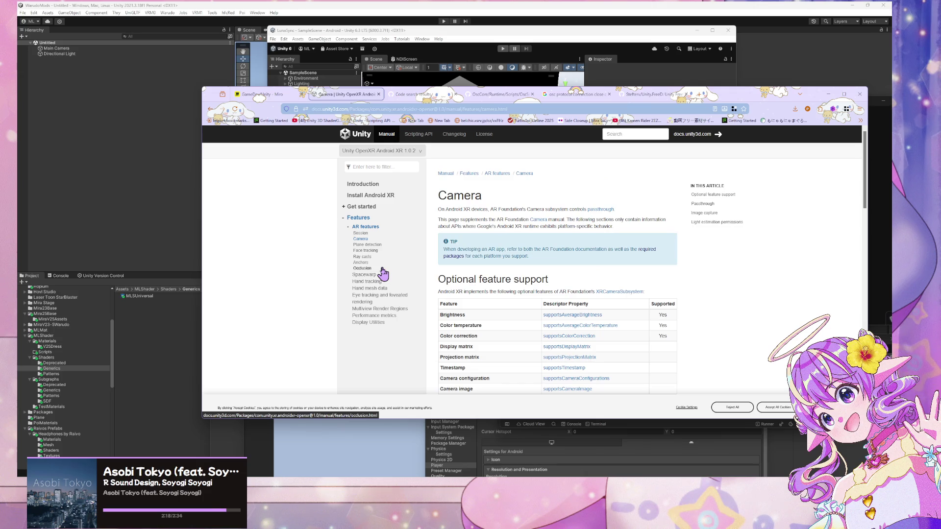
pyautogui.scroll(-2, 383, 274)
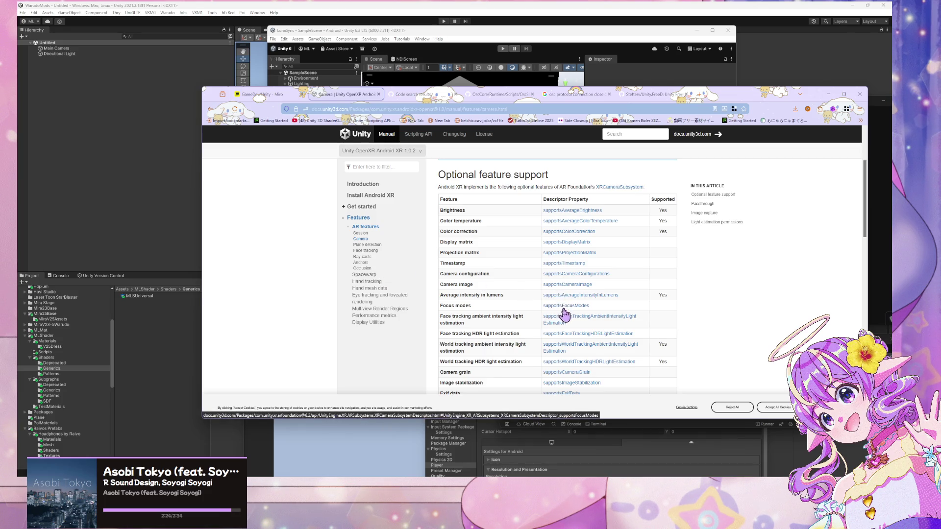
pyautogui.scroll(-1, 563, 312)
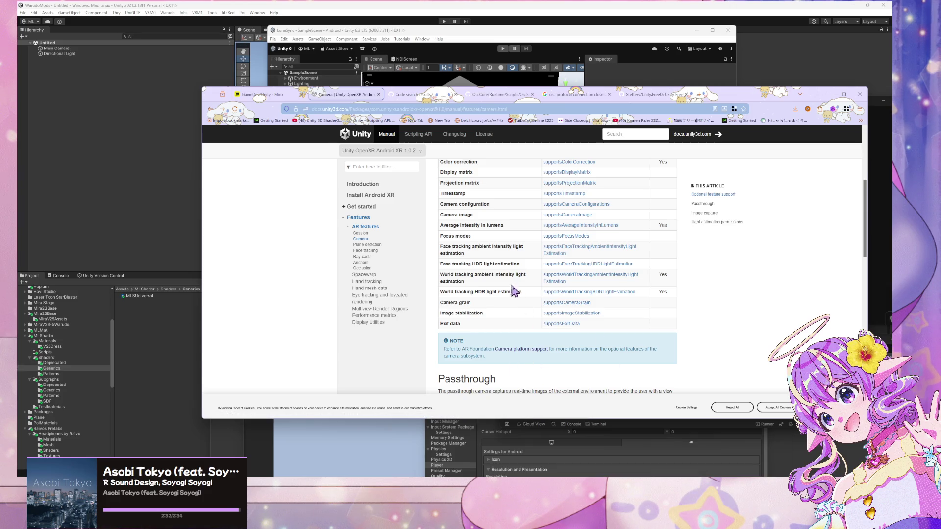
pyautogui.scroll(1, 513, 278)
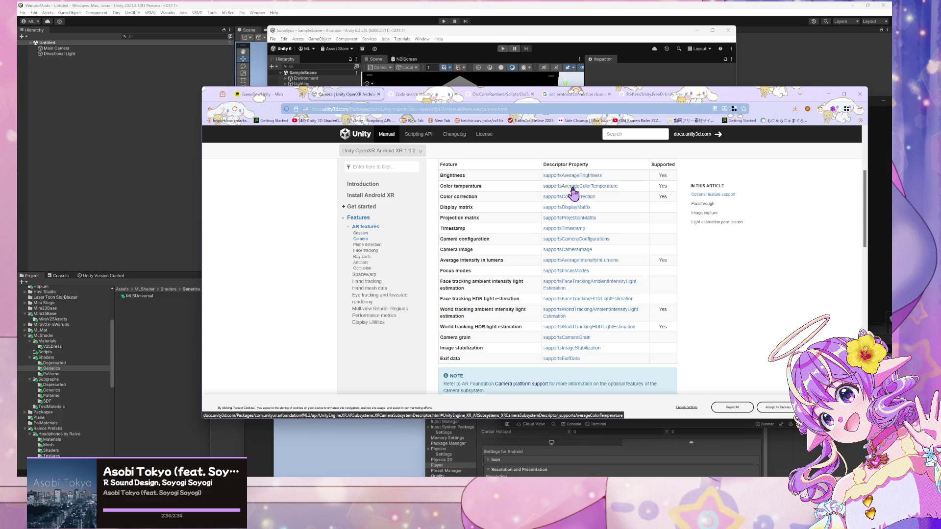
pyautogui.click(565, 240)
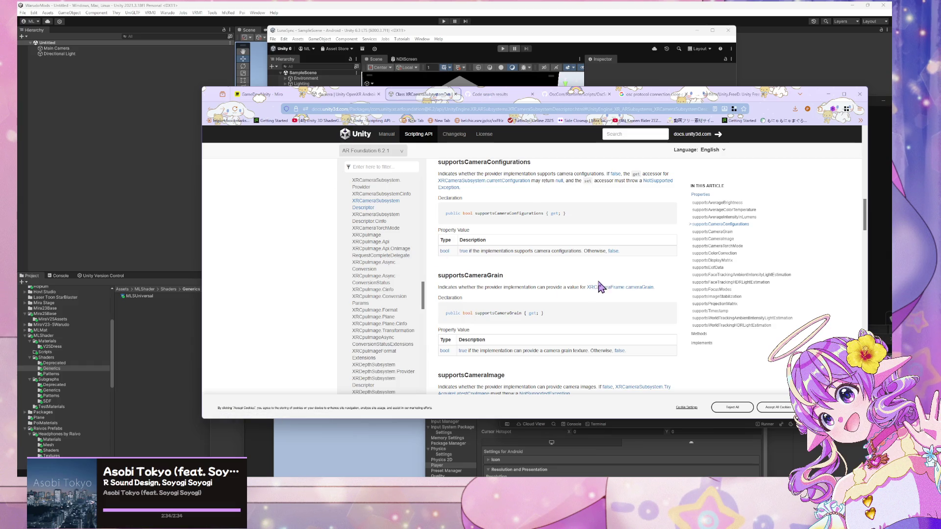
# Read through the XRCameraSubsystemDescriptor API reference page
pyautogui.scroll(-2, 599, 281)
pyautogui.scroll(-3, 475, 241)
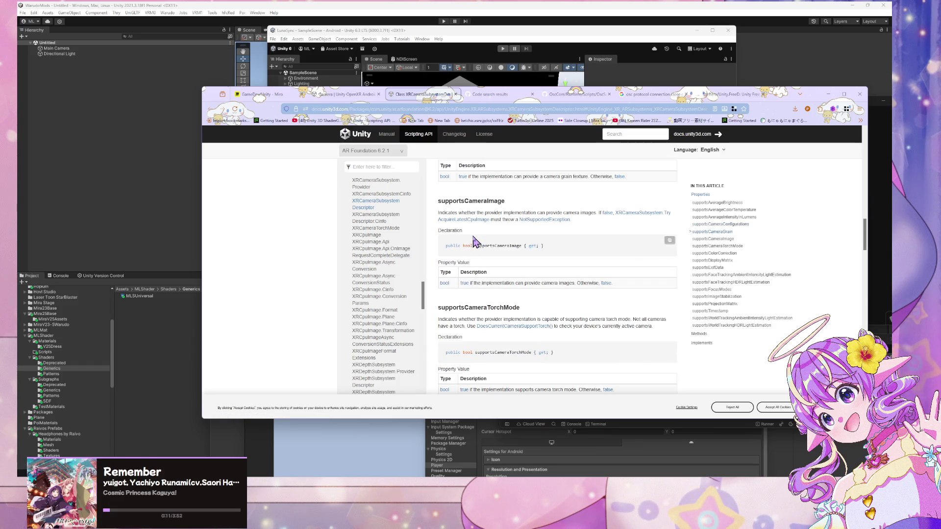
pyautogui.scroll(-7, 474, 242)
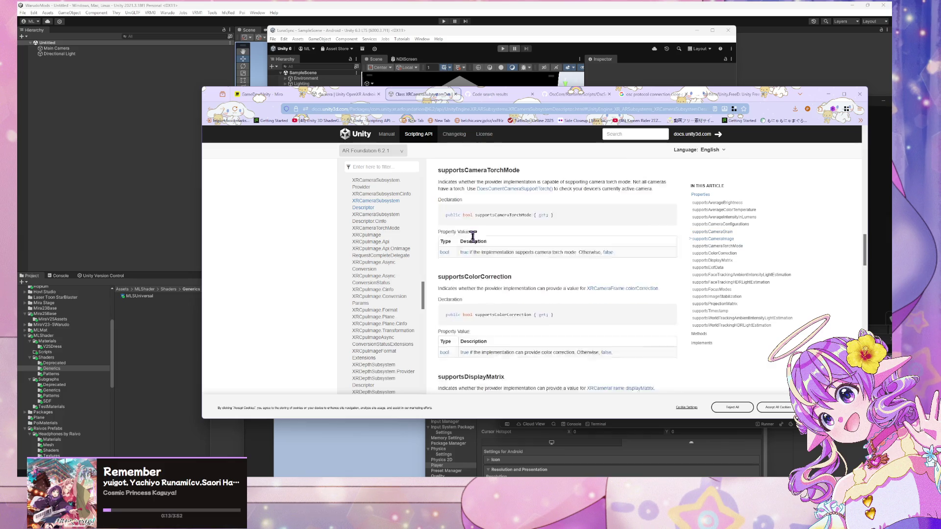
pyautogui.scroll(1, 474, 241)
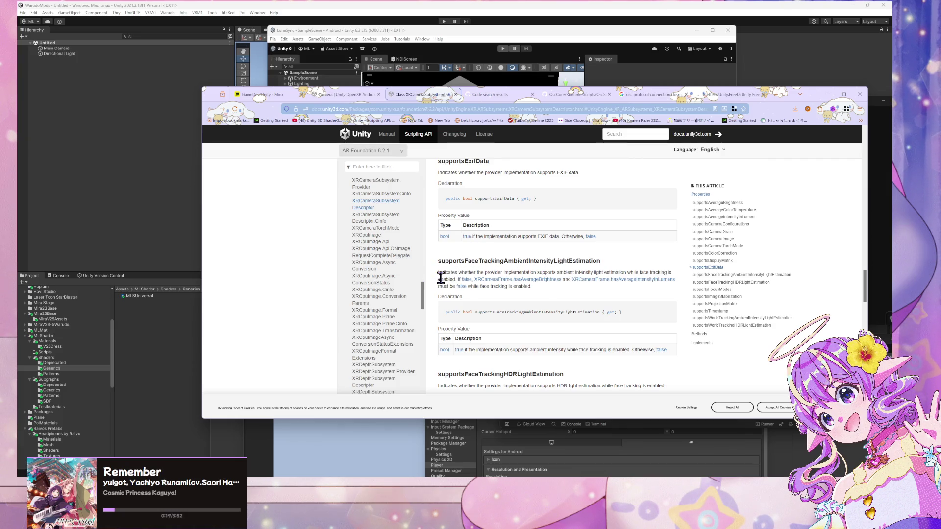
pyautogui.scroll(-3, 397, 265)
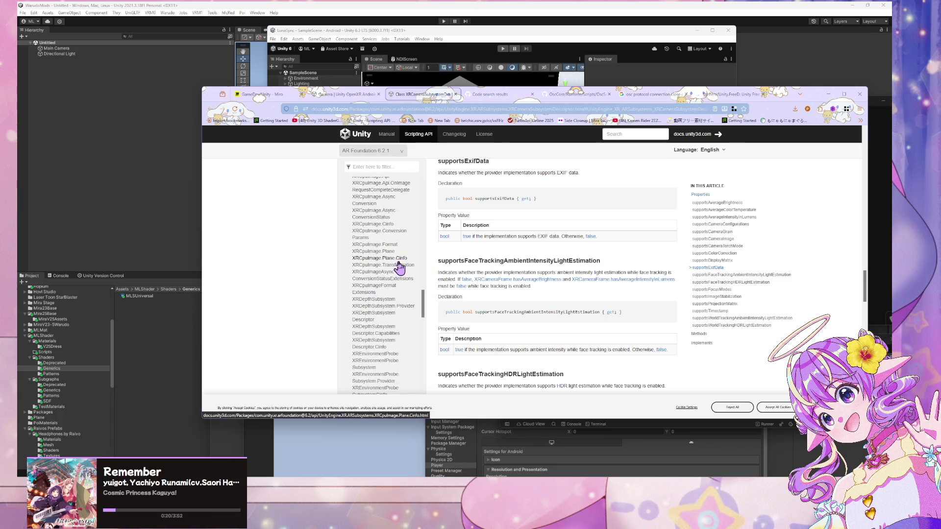
pyautogui.scroll(-3, 400, 269)
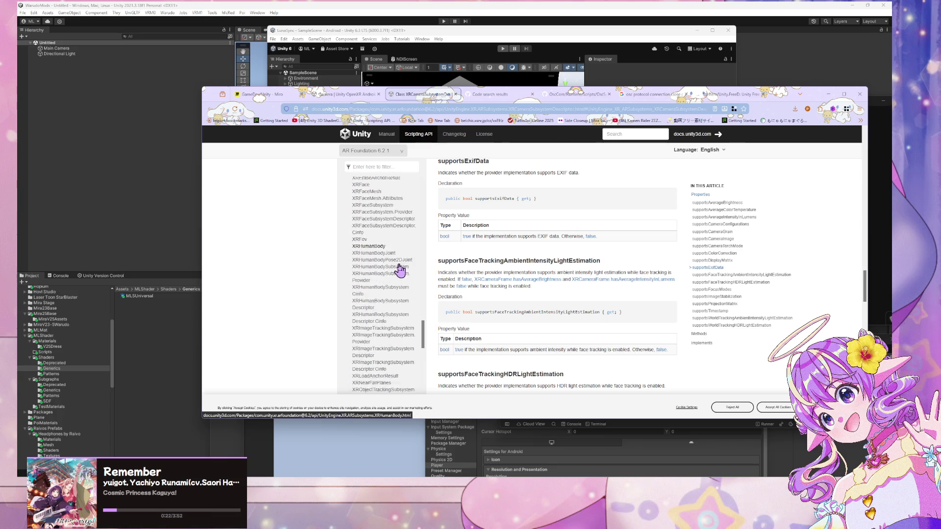
pyautogui.hotkey('alt', 'Tab')
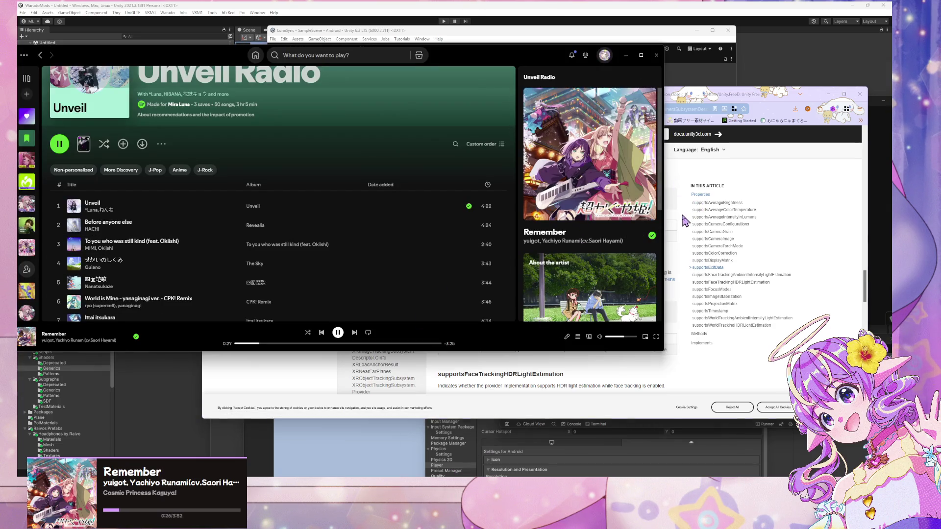
pyautogui.hotkey('alt', 'Tab')
pyautogui.scroll(8, 568, 280)
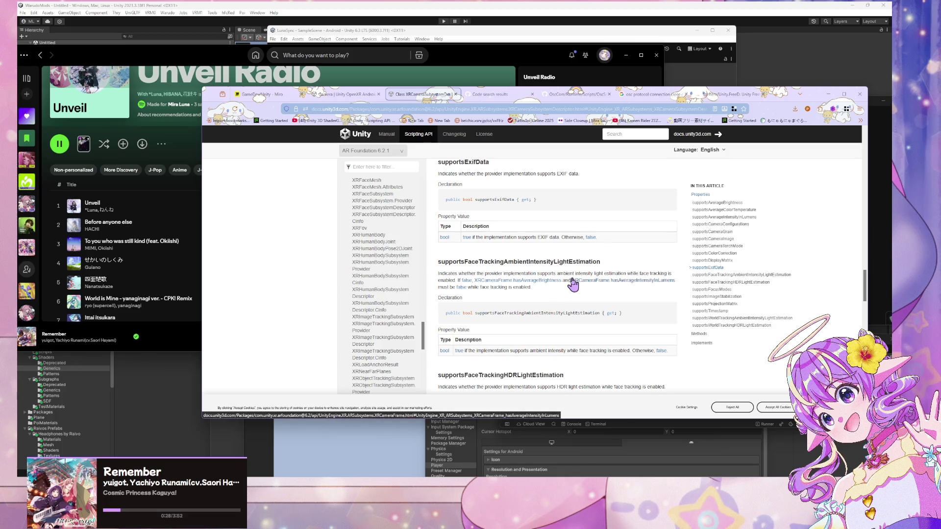
pyautogui.scroll(4, 574, 283)
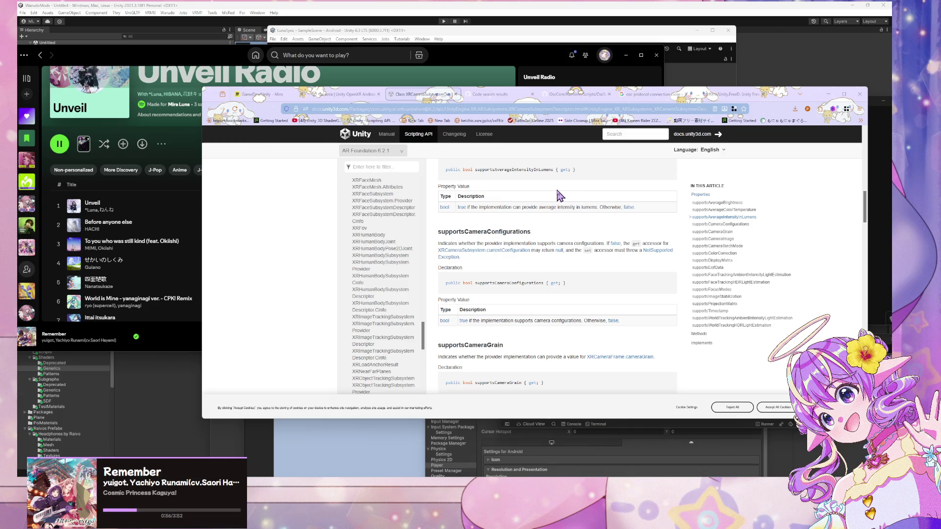
# Return to the Android XR Camera page's Optional feature support table
pyautogui.scroll(-3, 551, 191)
pyautogui.click(349, 95)
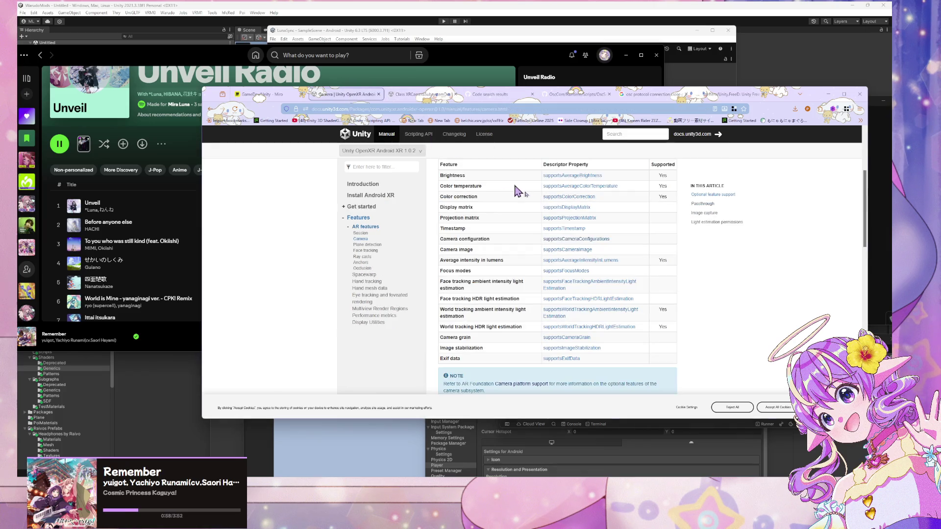
pyautogui.scroll(3, 554, 216)
pyautogui.scroll(-2, 539, 206)
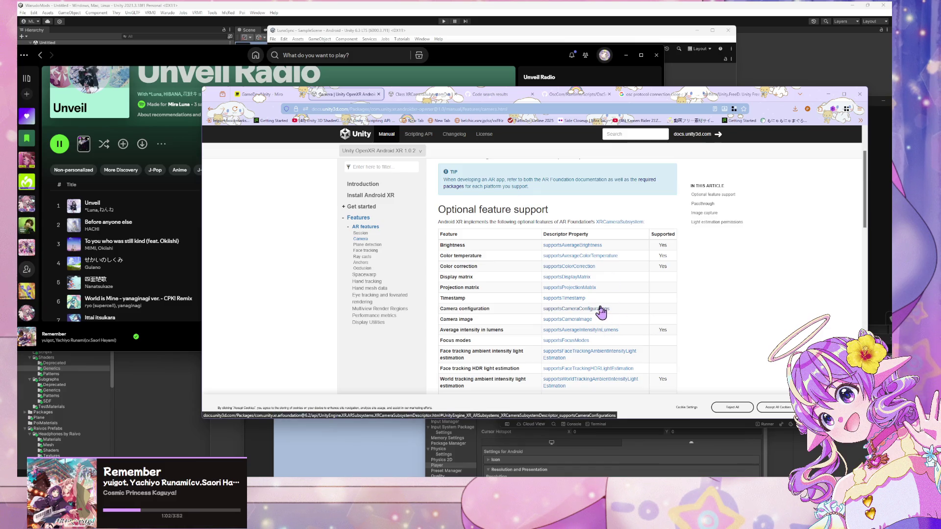
pyautogui.scroll(3, 563, 255)
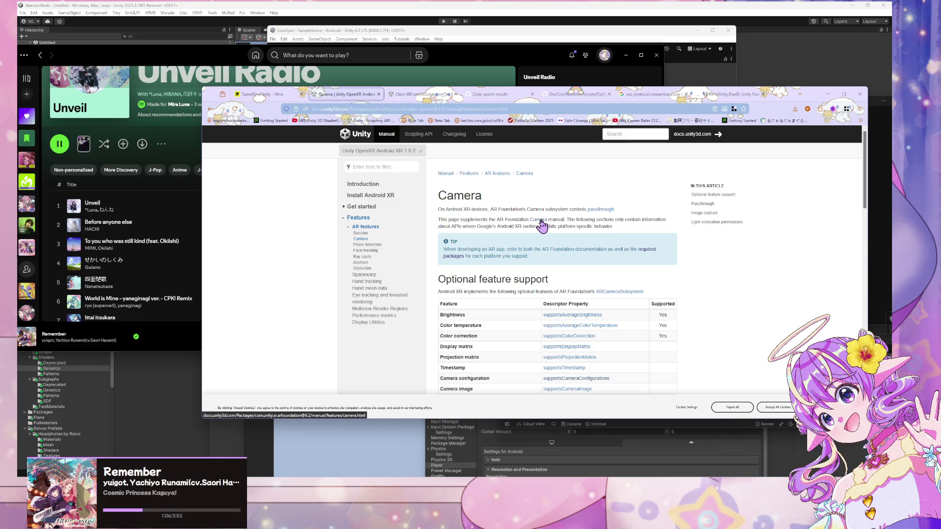
pyautogui.scroll(-10, 524, 247)
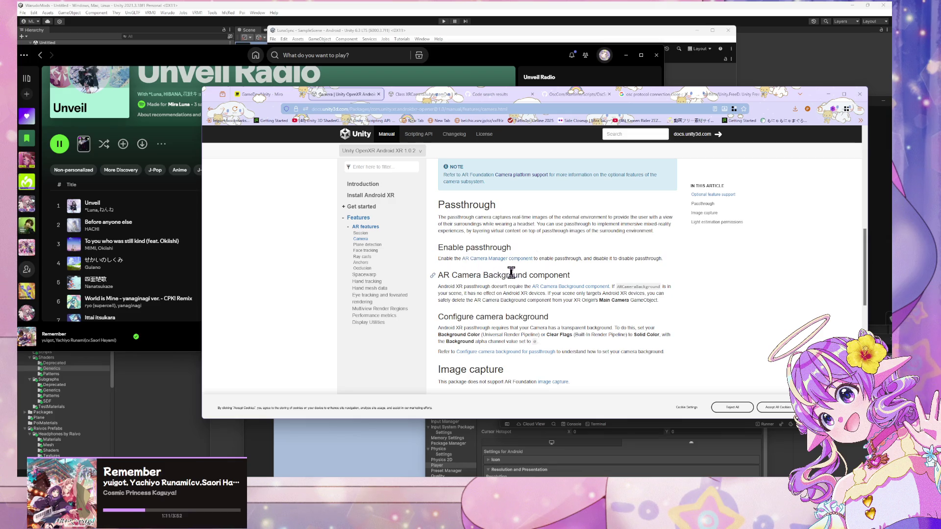
pyautogui.scroll(-2, 427, 232)
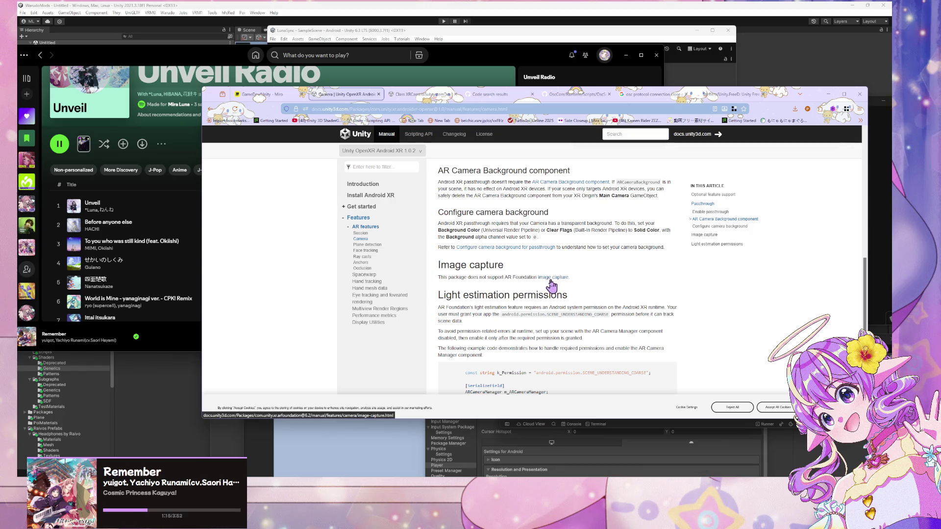
pyautogui.scroll(-4, 558, 288)
pyautogui.scroll(2, 555, 285)
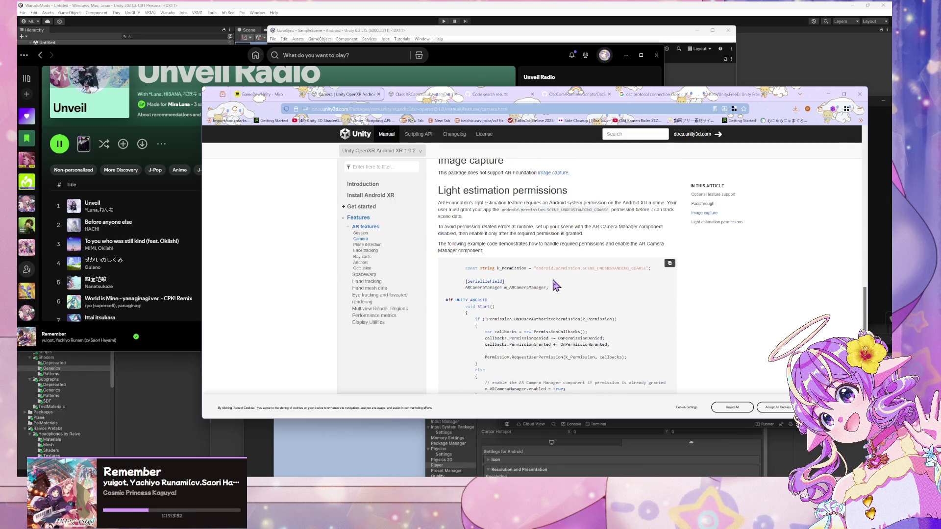
pyautogui.scroll(-4, 555, 285)
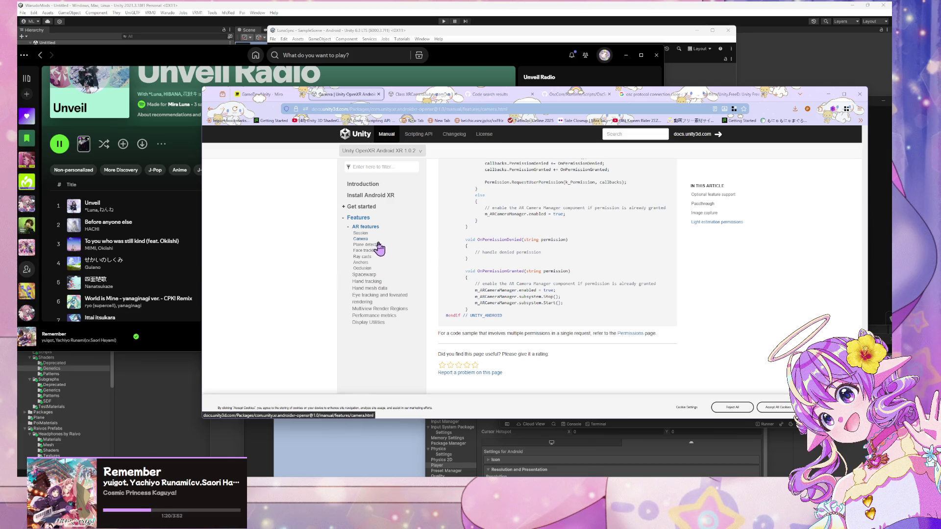
pyautogui.click(397, 251)
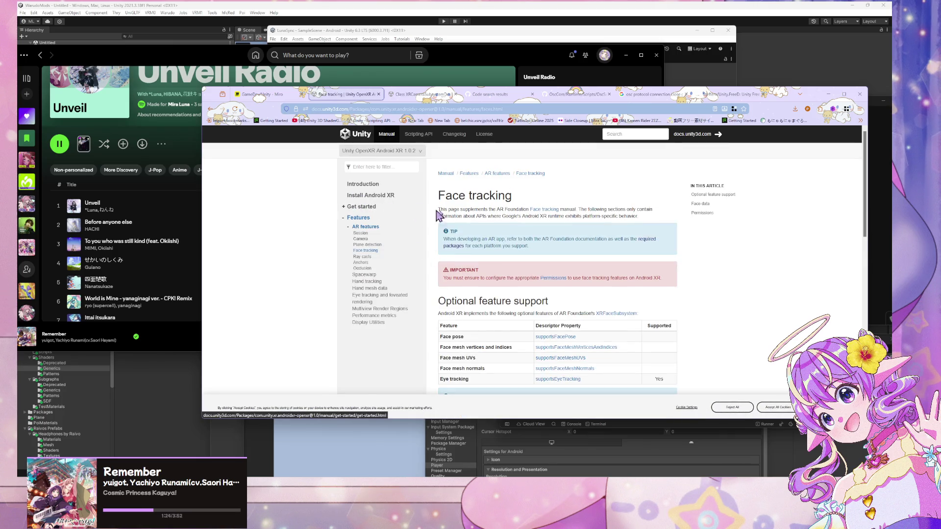
pyautogui.scroll(-3, 503, 212)
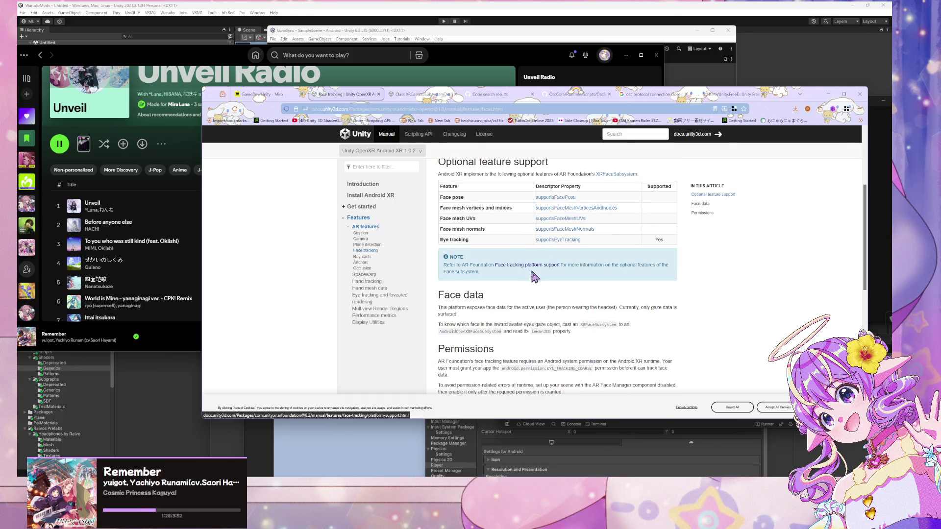
pyautogui.scroll(3, 526, 273)
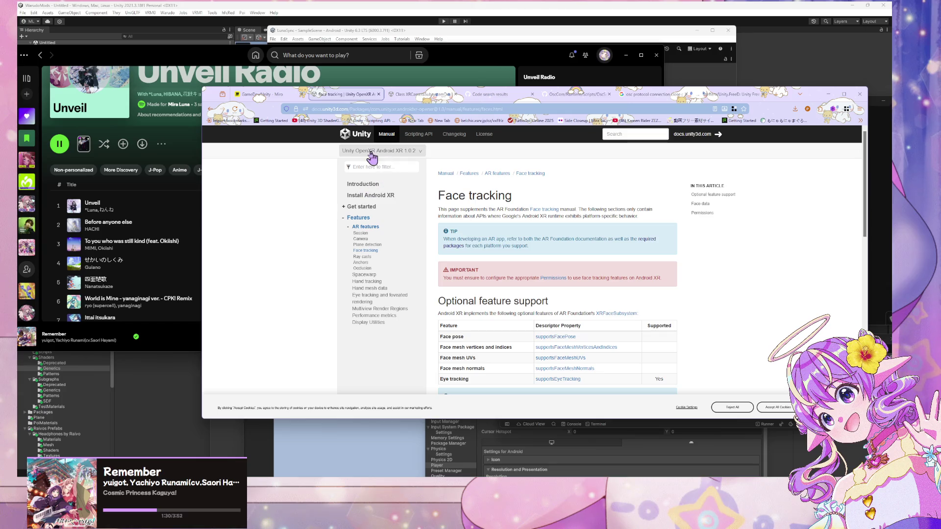
pyautogui.scroll(-4, 499, 214)
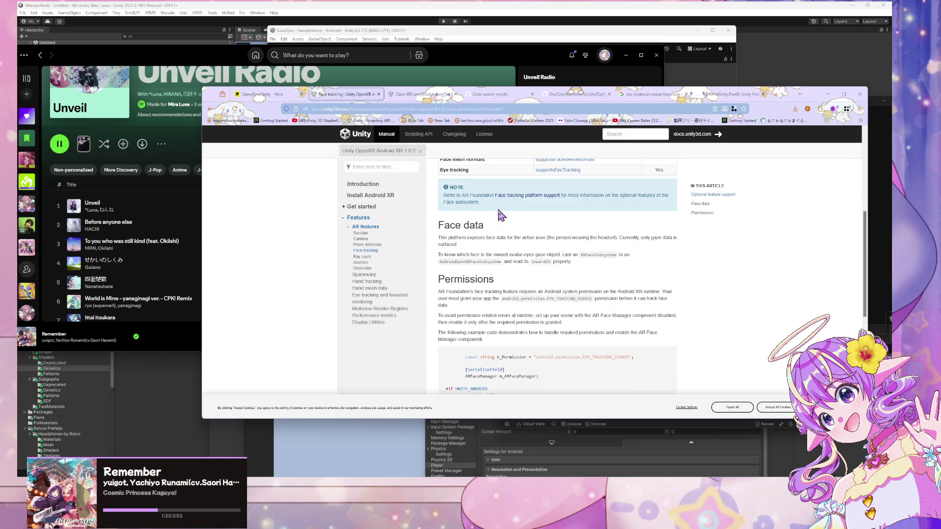
pyautogui.scroll(-3, 500, 214)
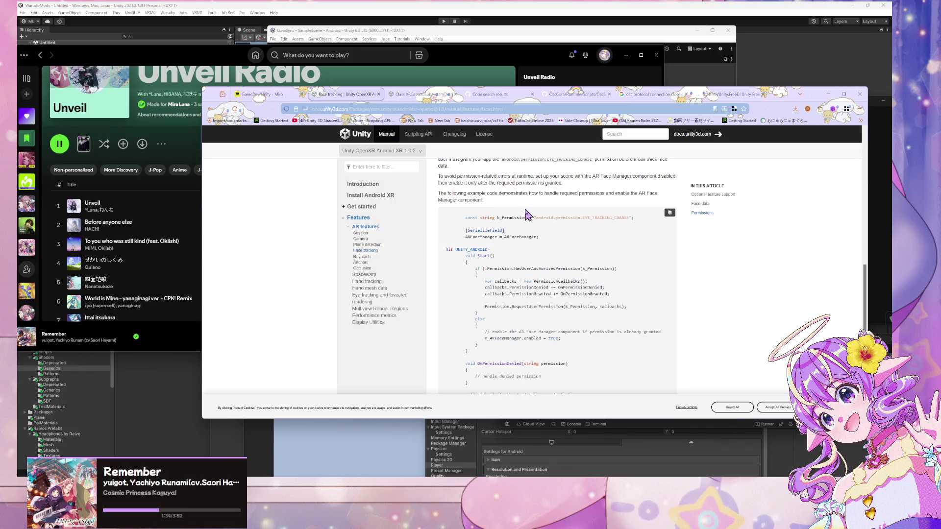
pyautogui.scroll(2, 527, 214)
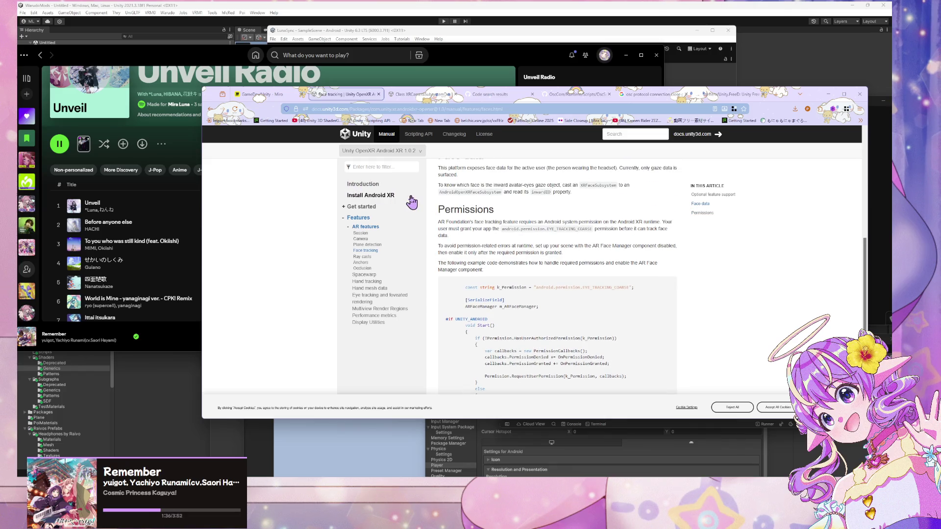
pyautogui.scroll(-4, 411, 202)
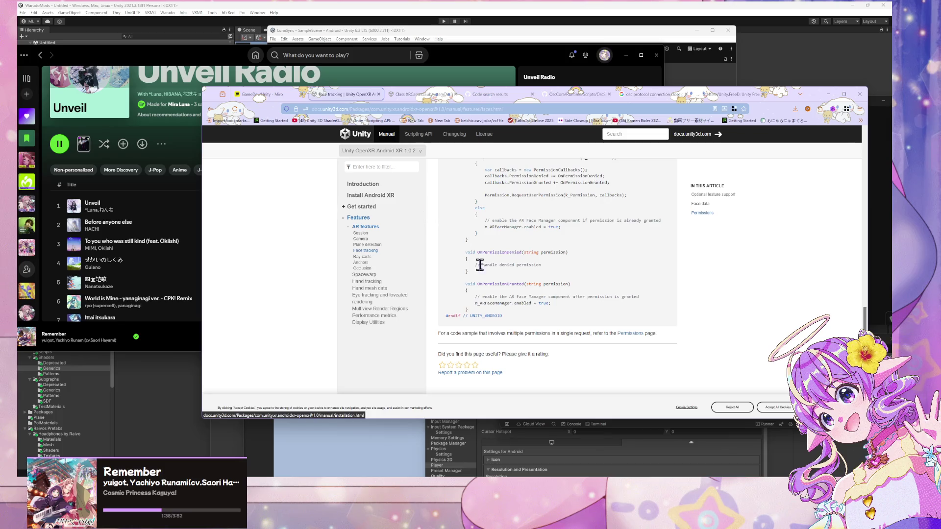
pyautogui.scroll(10, 451, 230)
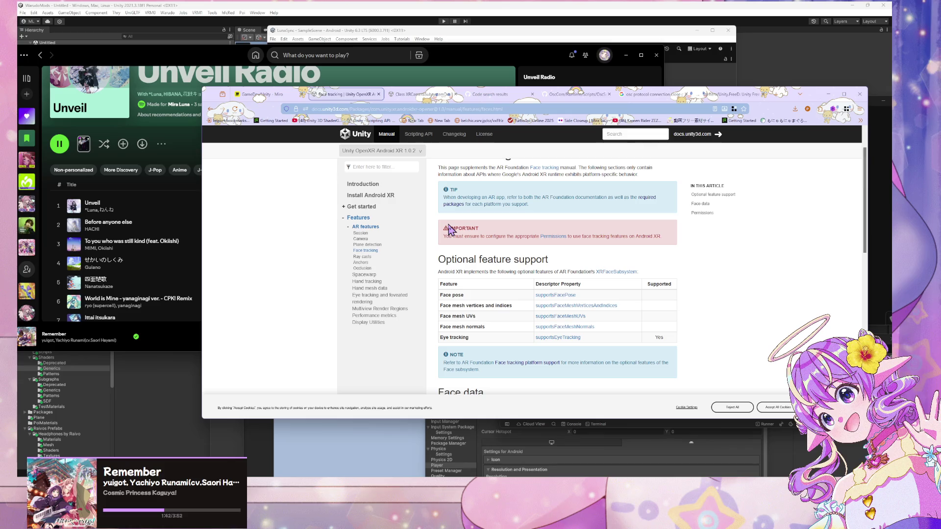
pyautogui.middleClick(547, 237)
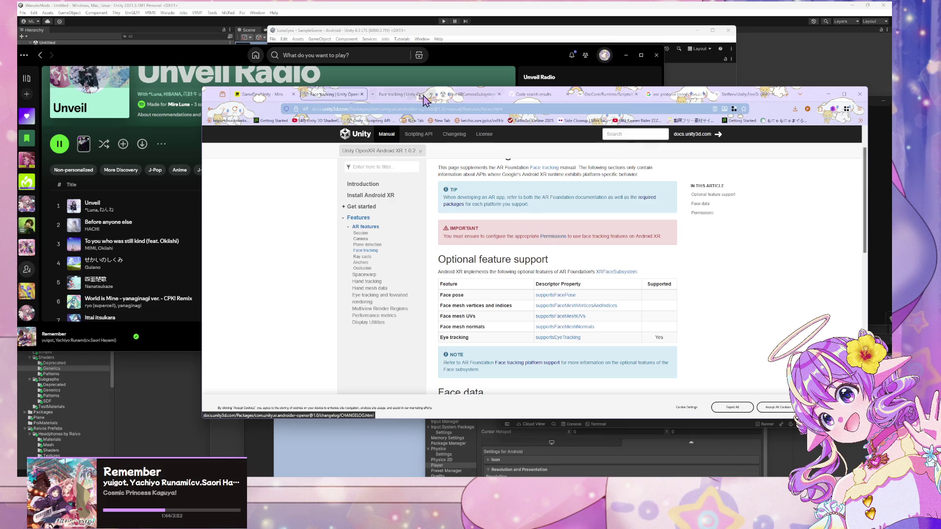
pyautogui.click(399, 94)
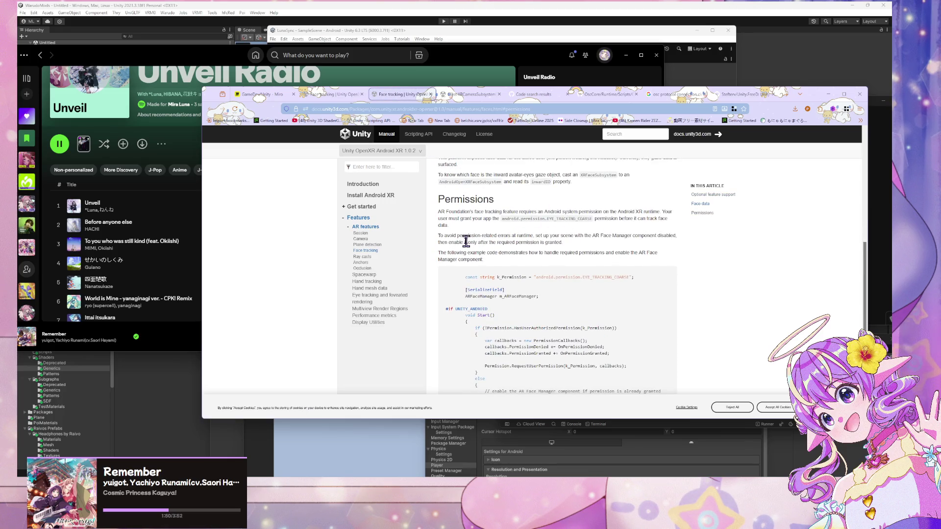
pyautogui.scroll(-3, 447, 214)
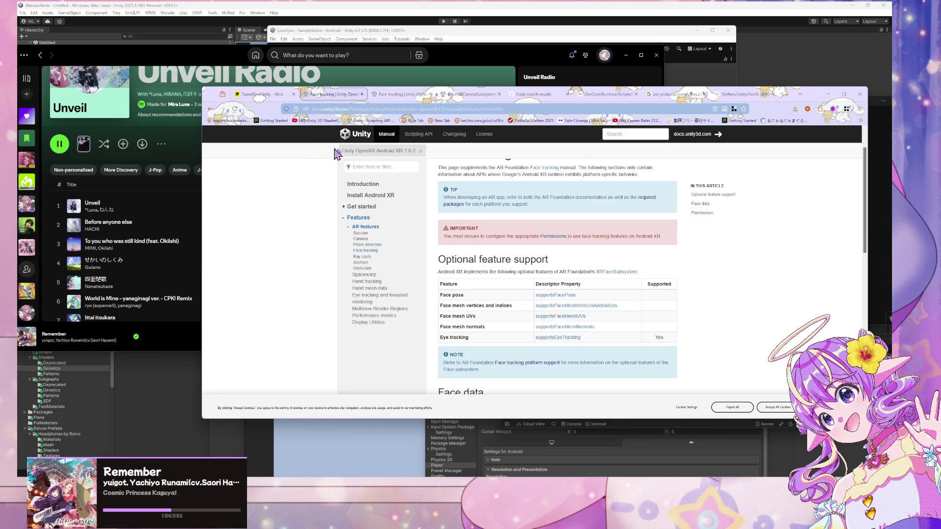
pyautogui.scroll(-2, 343, 152)
pyautogui.scroll(3, 386, 155)
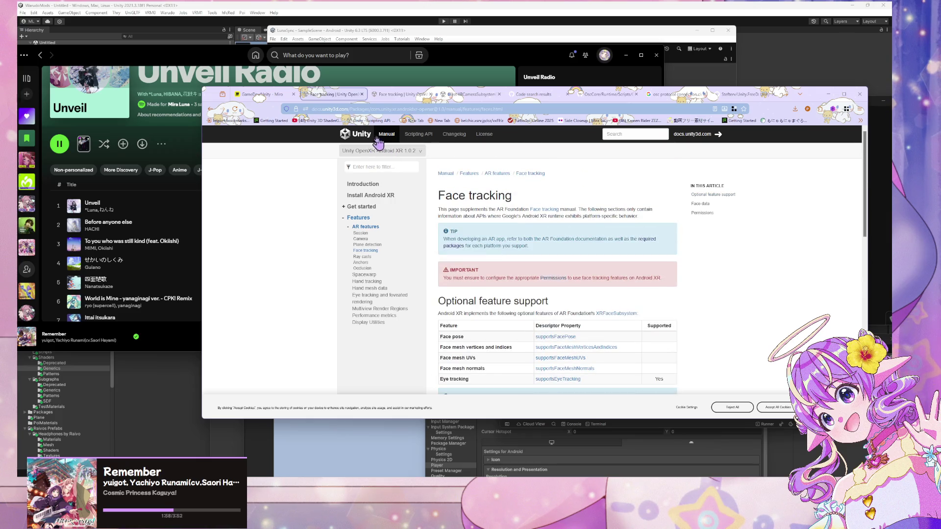
pyautogui.scroll(-3, 441, 181)
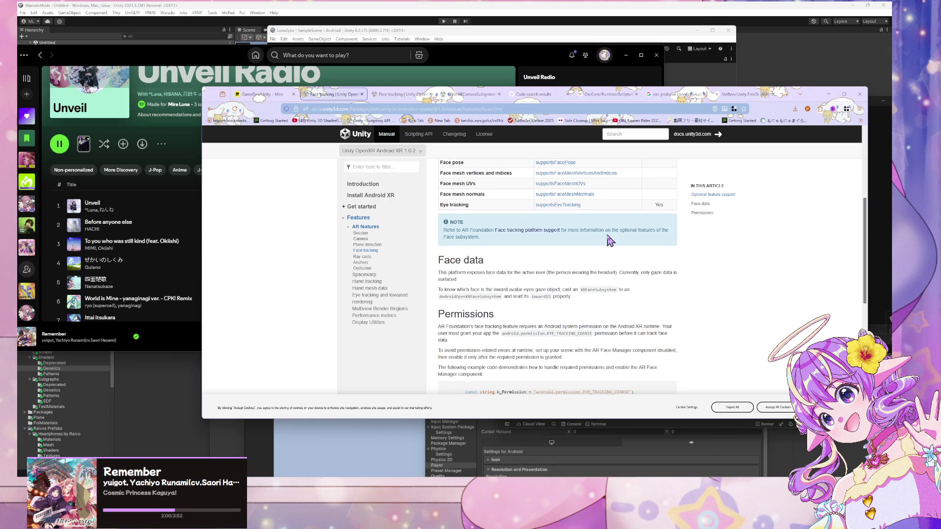
pyautogui.scroll(1, 576, 247)
pyautogui.scroll(-3, 568, 245)
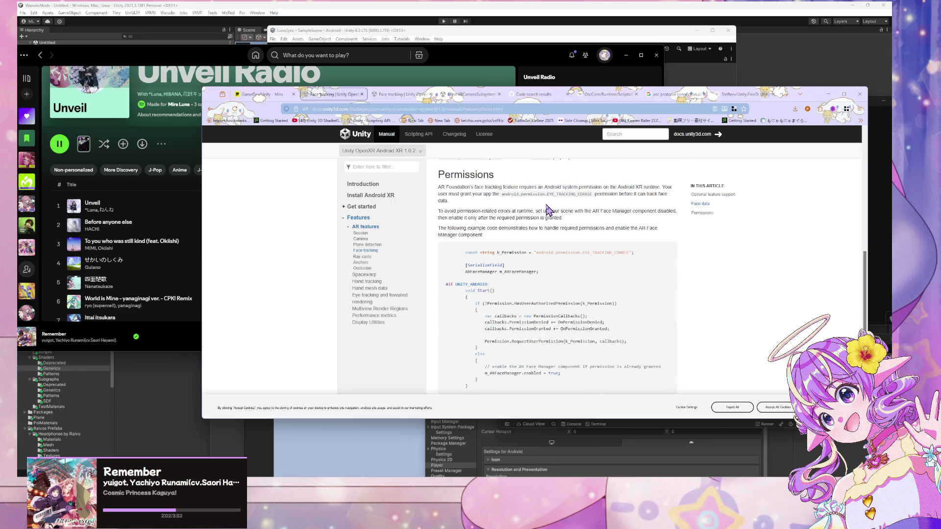
pyautogui.scroll(-3, 548, 210)
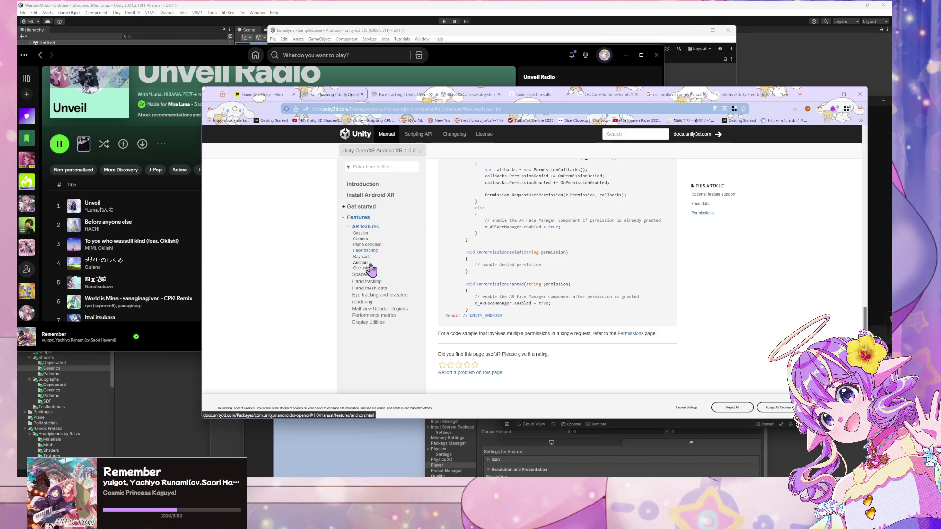
# Open the Android XR Hand tracking page and highlight android.permission.HAND_TRACKING
pyautogui.click(379, 282)
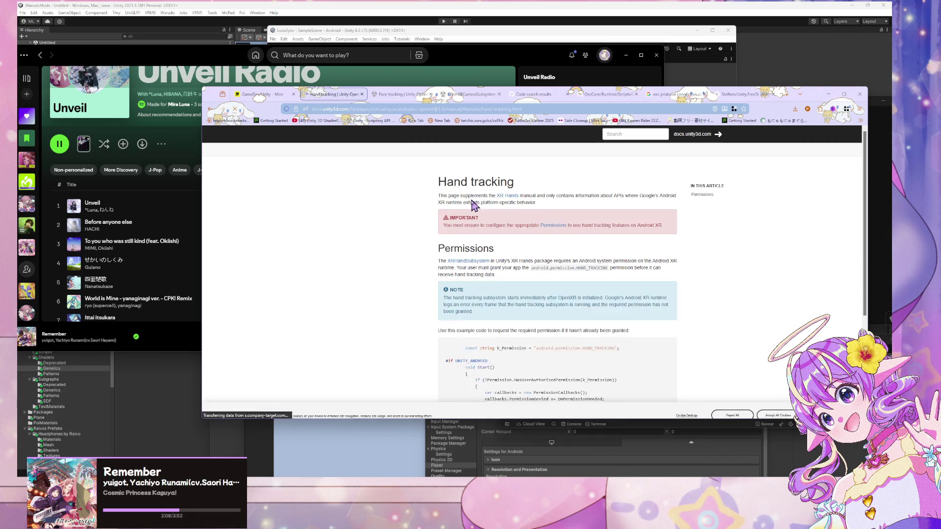
pyautogui.scroll(-2, 534, 226)
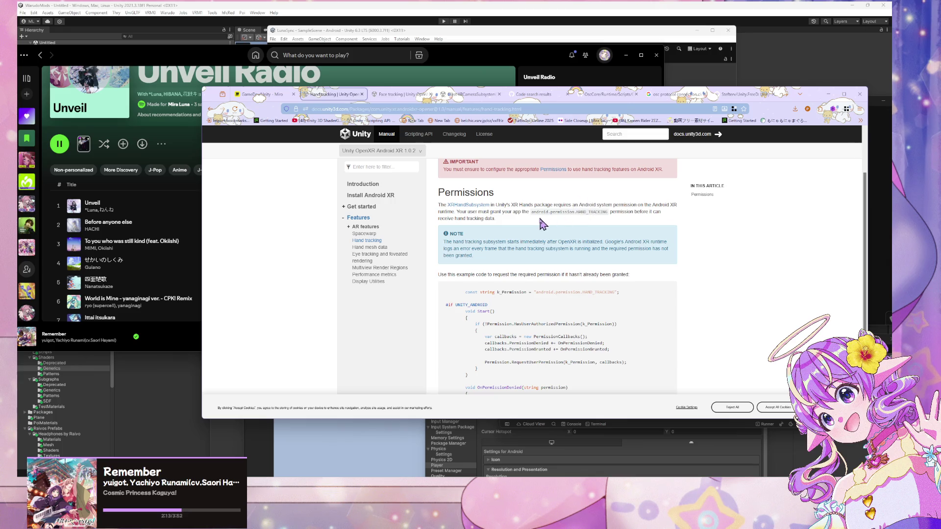
pyautogui.scroll(1, 457, 191)
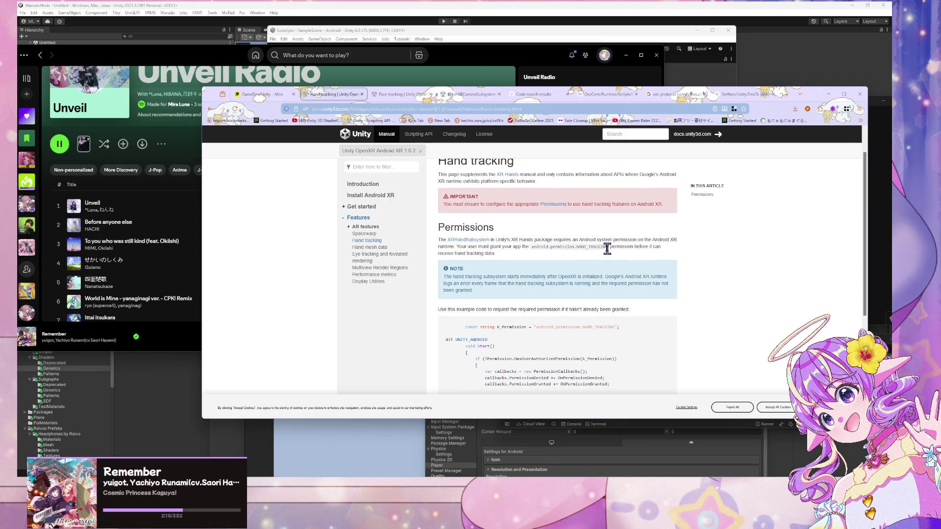
pyautogui.moveTo(607, 248); pyautogui.dragTo(533, 248)
pyautogui.hotkey('ctrl', 'c')
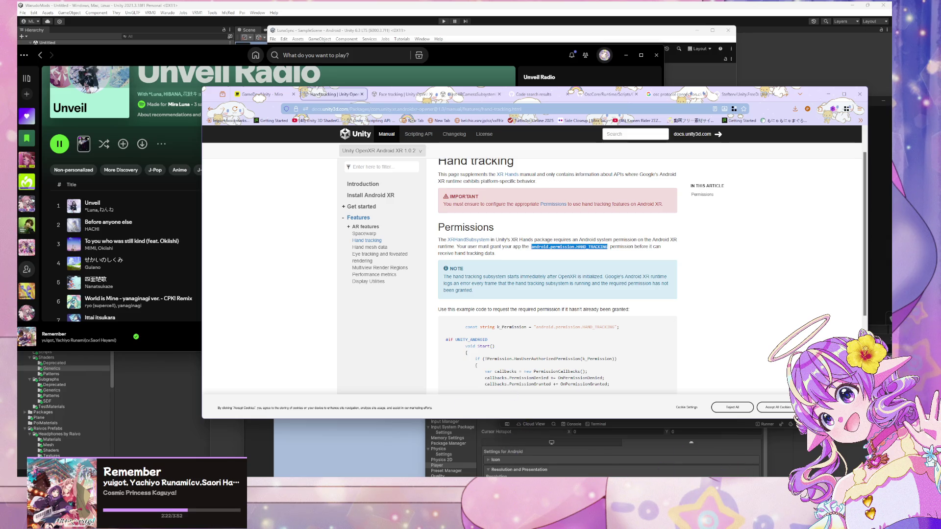
# Switch to the LunaSync editor and select the Permissions Manager to show its permission groups
pyautogui.hotkey('alt', 'Tab')
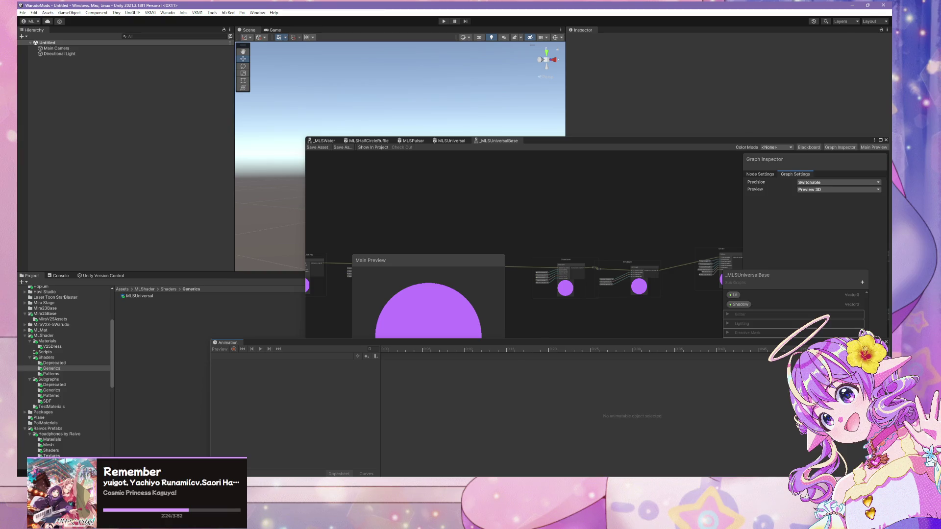
pyautogui.hotkey('alt', 'Tab')
pyautogui.hotkey('alt', 'Tab')
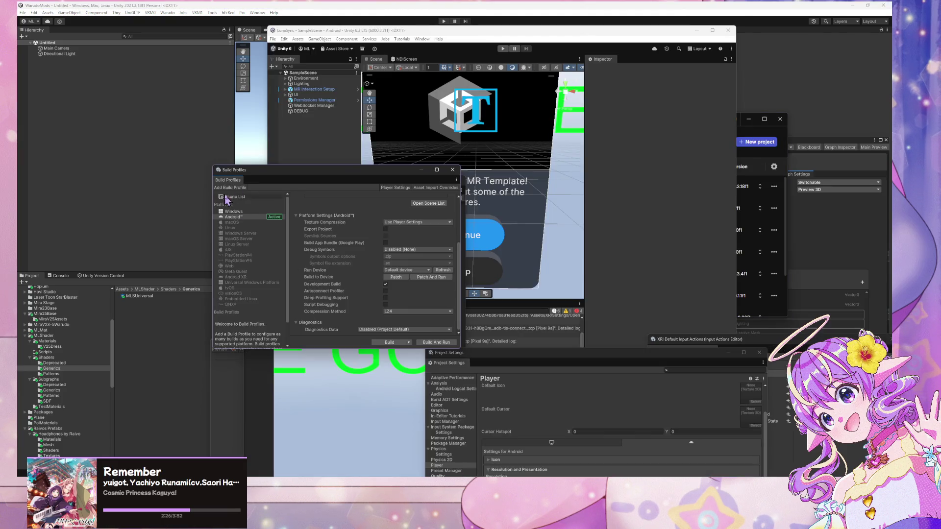
pyautogui.moveTo(348, 177); pyautogui.dragTo(240, 276)
pyautogui.click(314, 106)
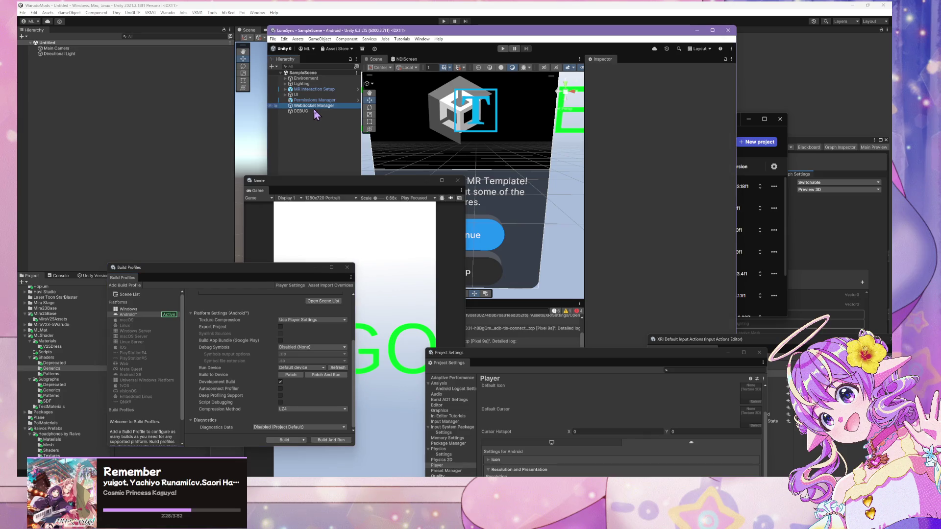
pyautogui.click(305, 100)
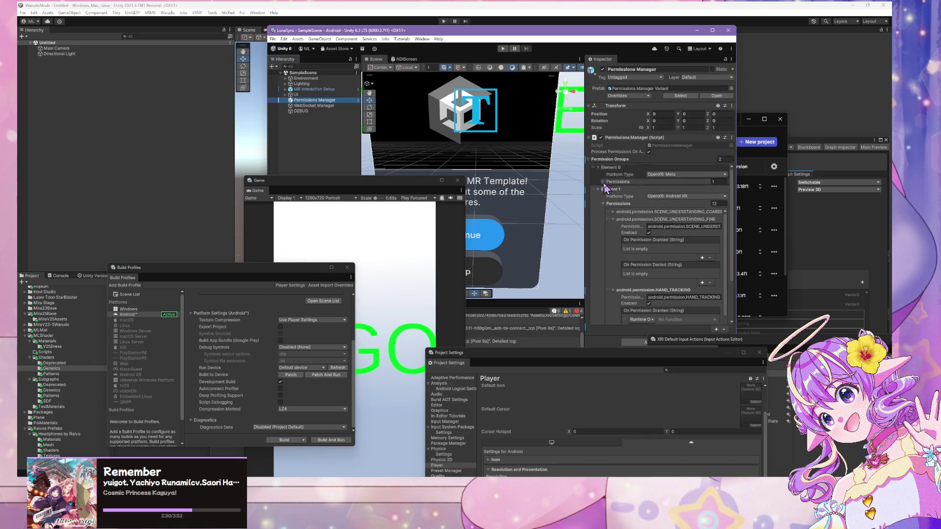
pyautogui.scroll(-5, 642, 201)
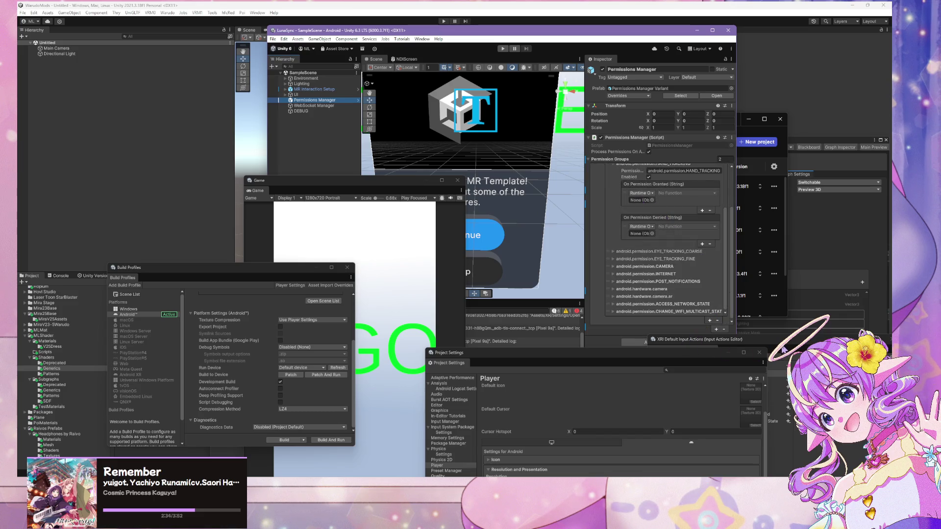
pyautogui.moveTo(782, 350); pyautogui.dragTo(786, 416)
# Add a new permission entry set to android.permission.HAND_TRACKING
pyautogui.click(709, 320)
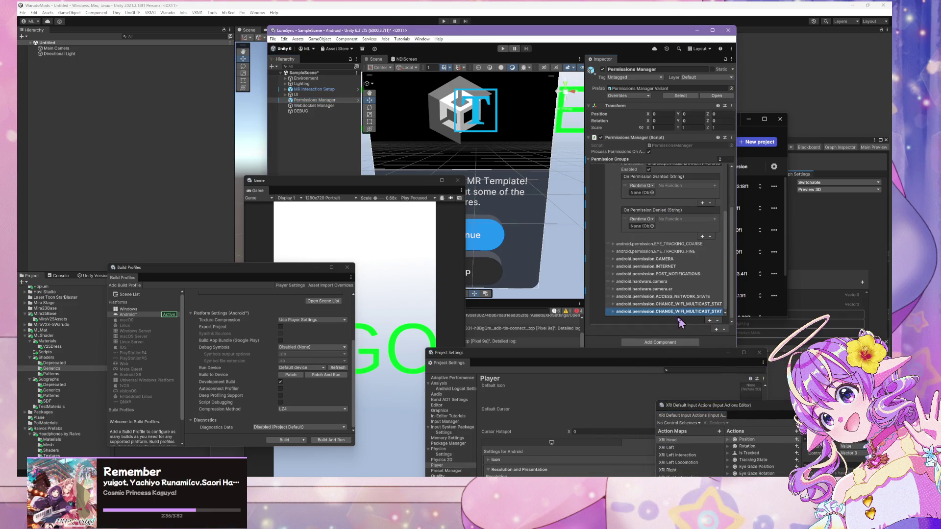
pyautogui.click(678, 312)
pyautogui.scroll(-3, 678, 309)
pyautogui.click(683, 255)
pyautogui.hotkey('ctrl', 'v')
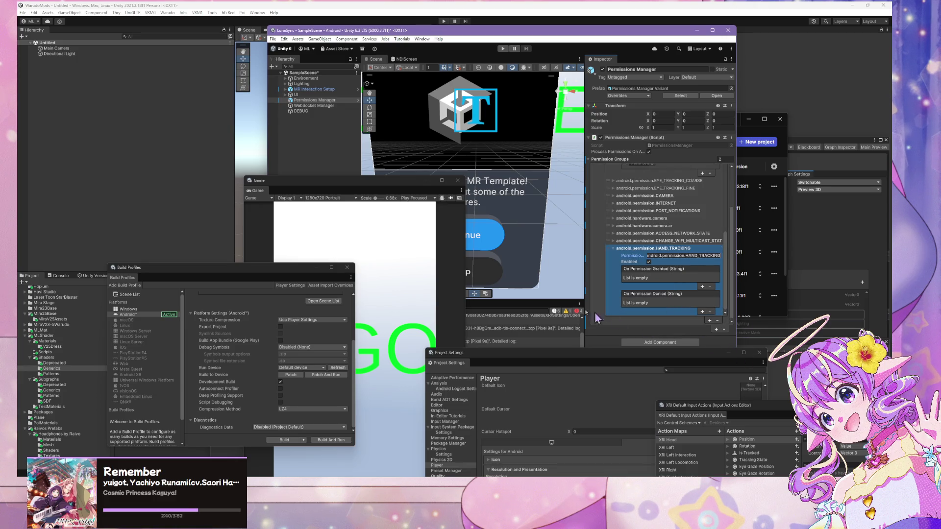
pyautogui.click(640, 302)
pyautogui.click(605, 274)
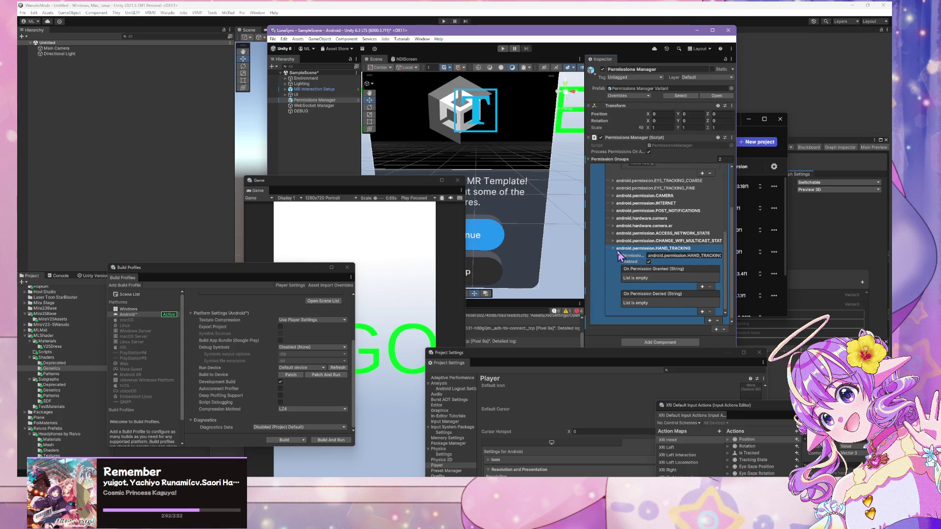
pyautogui.click(613, 249)
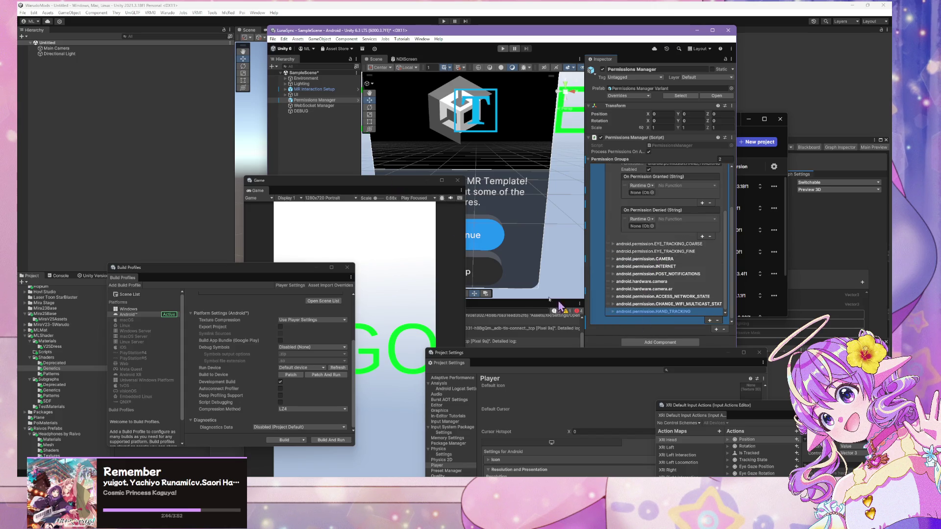
# Move the game preview aside and place the build settings window over the scene view
pyautogui.moveTo(385, 192)
pyautogui.mouseDown()
pyautogui.moveTo(452, 193)
pyautogui.moveTo(765, 143)
pyautogui.mouseUp()
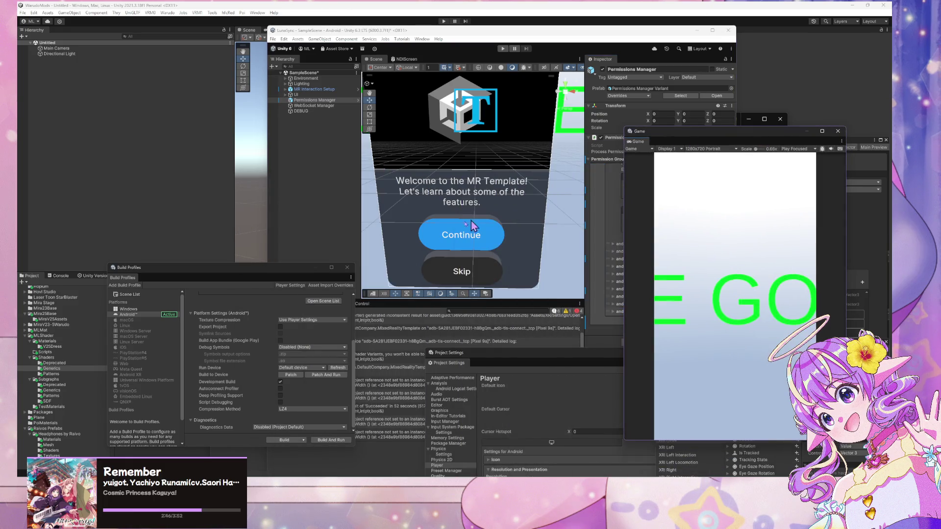
pyautogui.moveTo(256, 269)
pyautogui.mouseDown()
pyautogui.moveTo(411, 150)
pyautogui.moveTo(571, 109)
pyautogui.mouseUp()
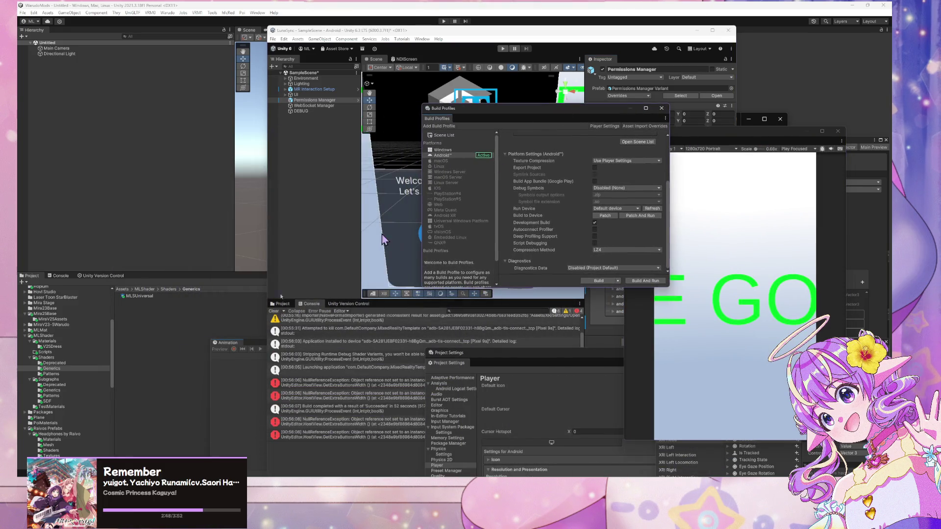
pyautogui.scroll(5, 103, 364)
pyautogui.scroll(-3, 104, 364)
pyautogui.scroll(-3, 68, 421)
pyautogui.scroll(-5, 59, 413)
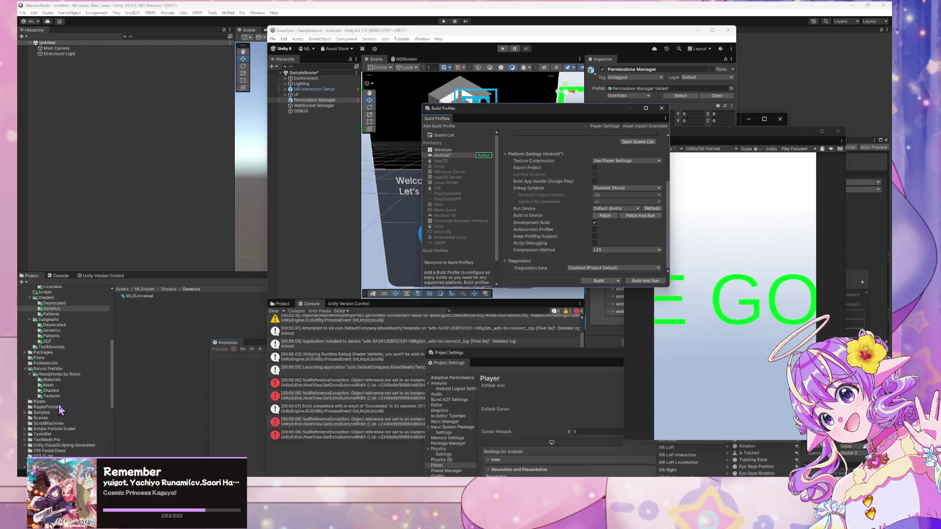
pyautogui.scroll(-4, 64, 405)
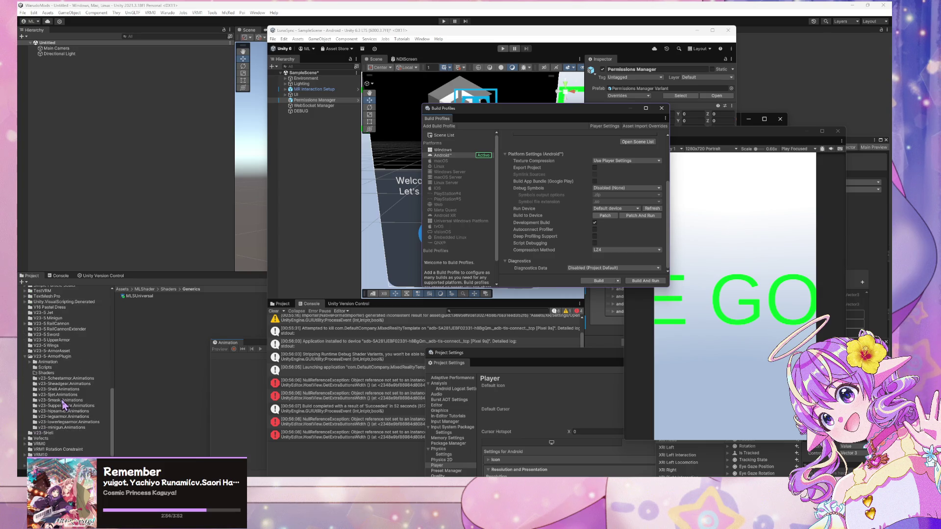
# Scroll through the Project folder tree
pyautogui.scroll(15, 81, 406)
pyautogui.scroll(5, 73, 397)
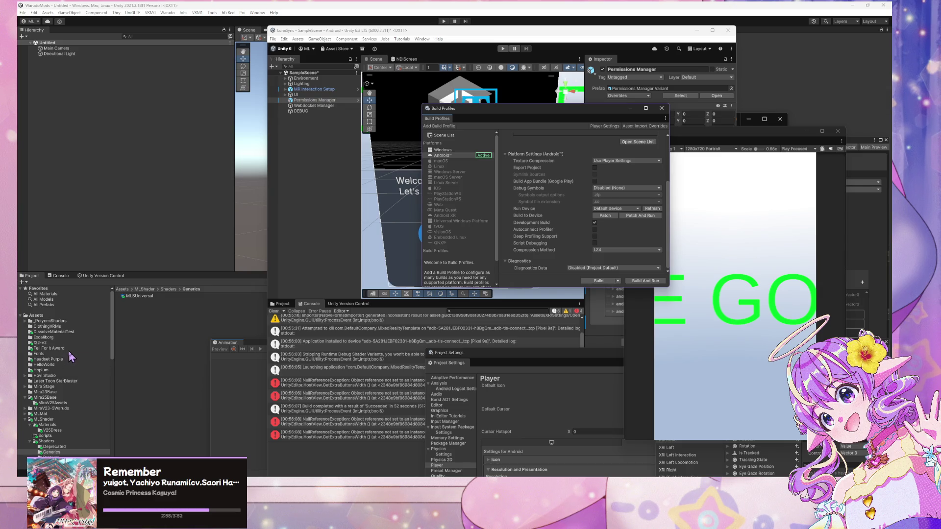
pyautogui.scroll(-10, 69, 356)
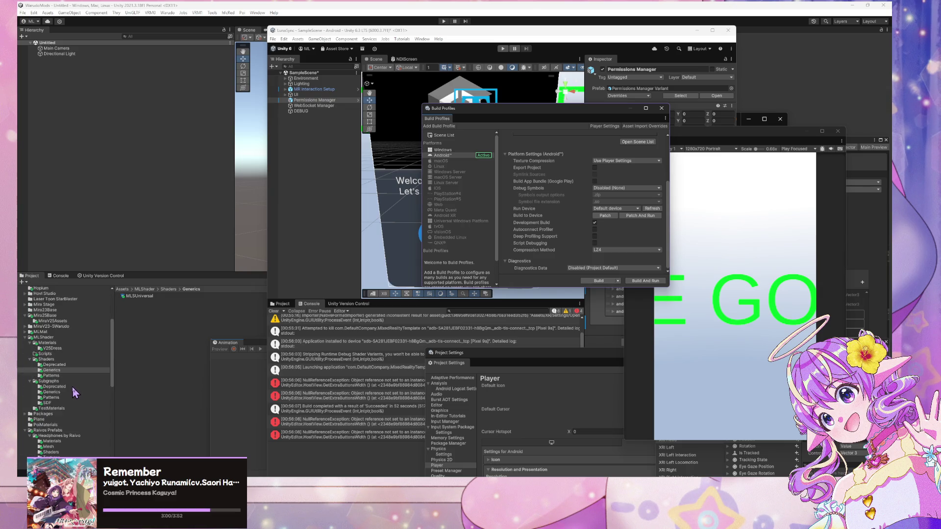
pyautogui.scroll(-3, 52, 377)
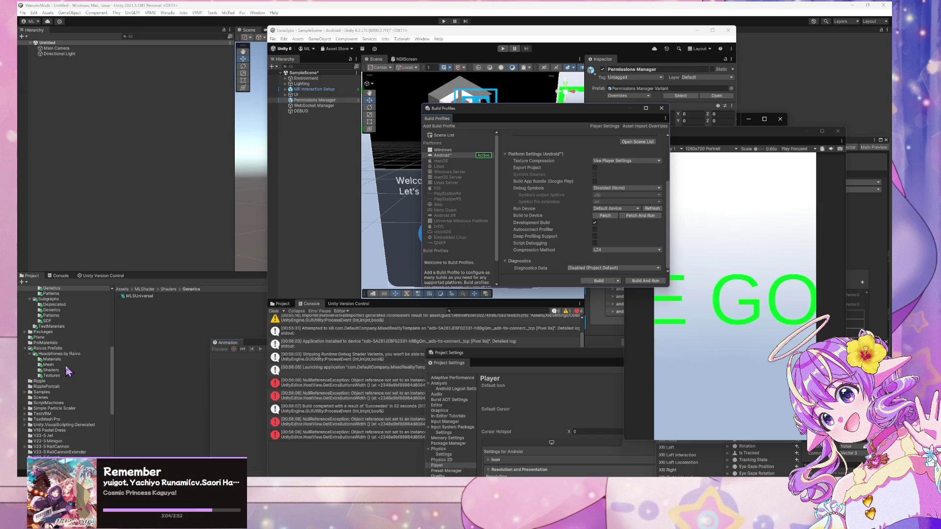
pyautogui.scroll(-8, 68, 371)
pyautogui.scroll(10, 68, 368)
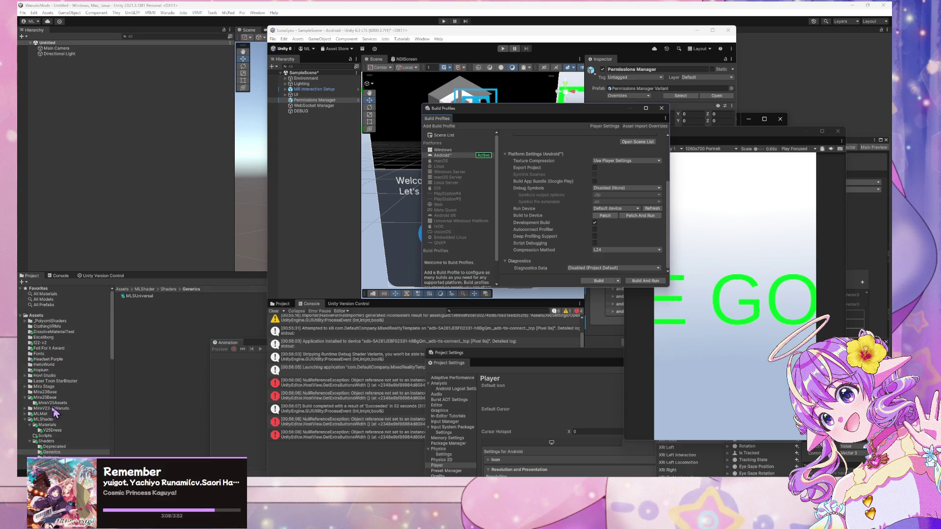
# Switch between the WarudoMods and LunaSync editors, ending with LunaSync maximized
pyautogui.click(25, 419)
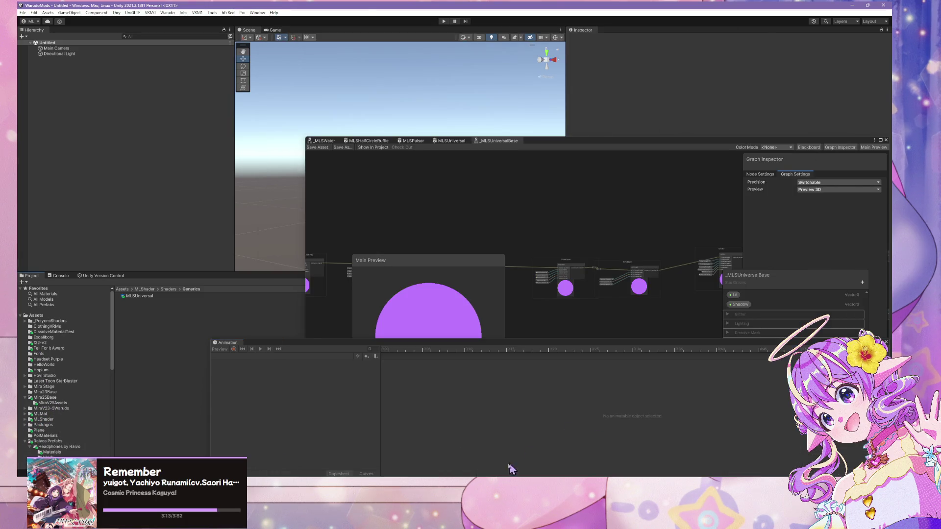
pyautogui.hotkey('alt', 'Tab')
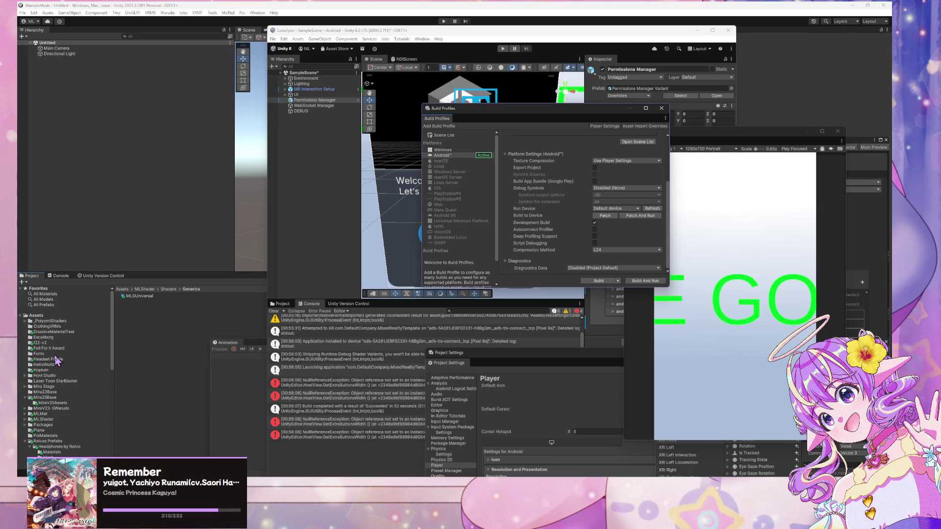
pyautogui.scroll(-5, 57, 360)
pyautogui.hotkey('alt', 'Tab')
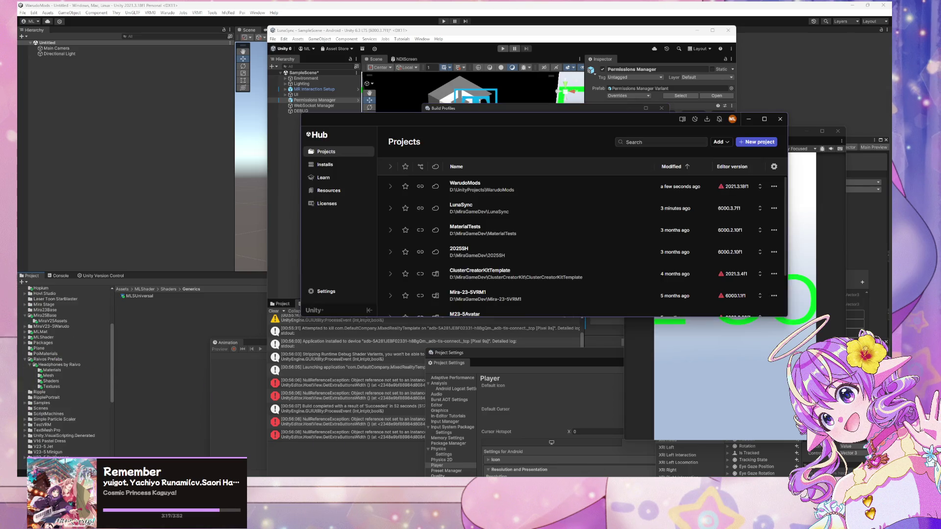
pyautogui.hotkey('alt', 'Tab')
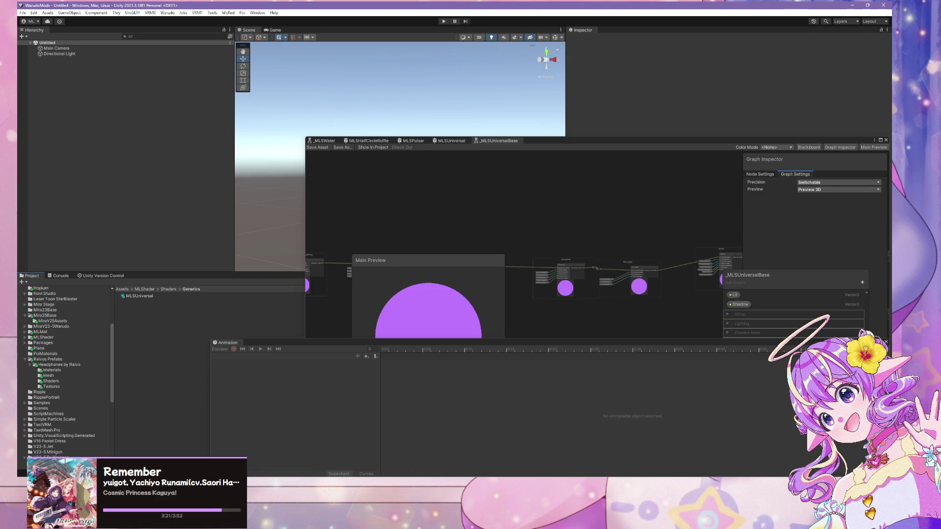
pyautogui.hotkey('alt', 'Tab')
pyautogui.doubleClick(385, 32)
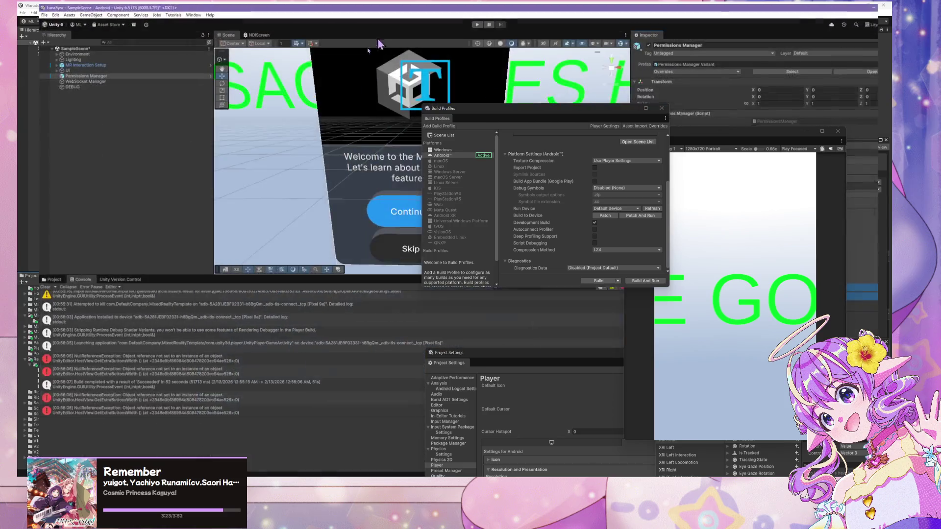
# Open Assets/Plugins/Android/AndroidManifest.xml in the browser and centre the viewer window
pyautogui.click(31, 278)
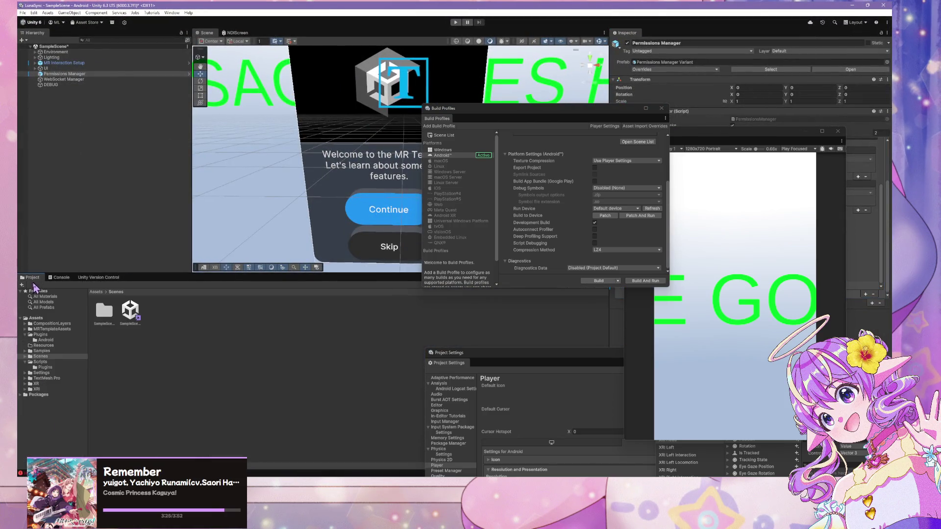
pyautogui.click(44, 368)
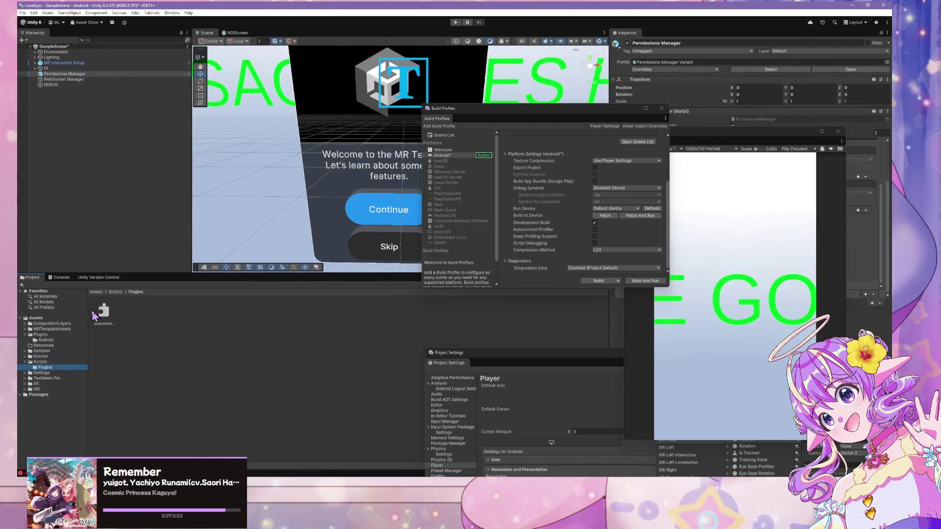
pyautogui.click(46, 340)
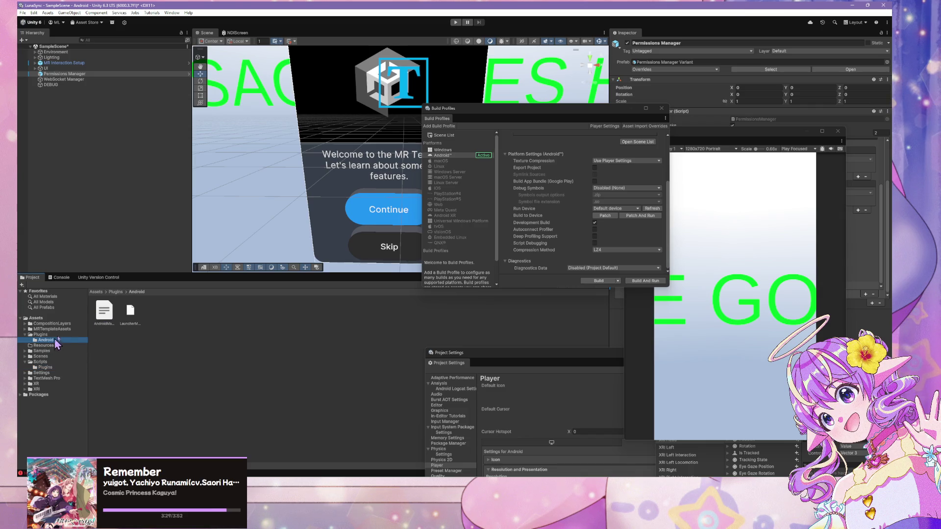
pyautogui.click(104, 313)
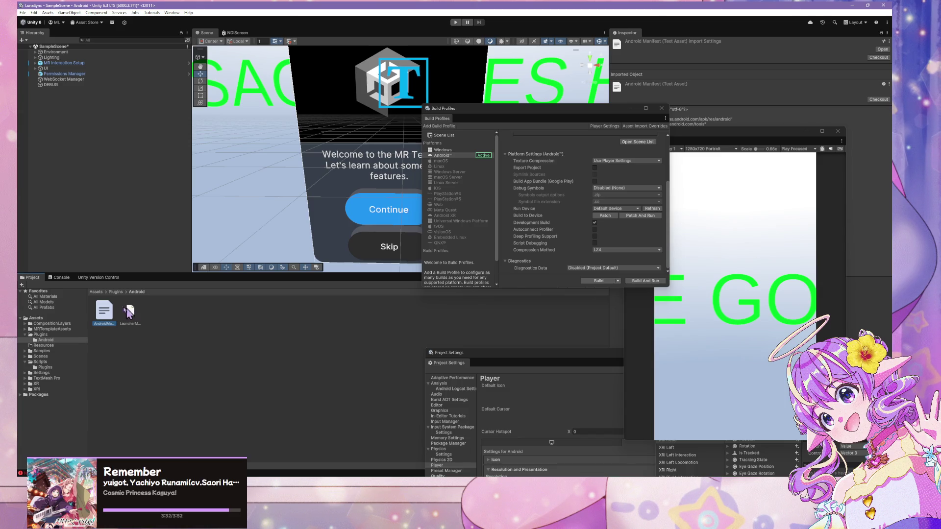
pyautogui.click(500, 447)
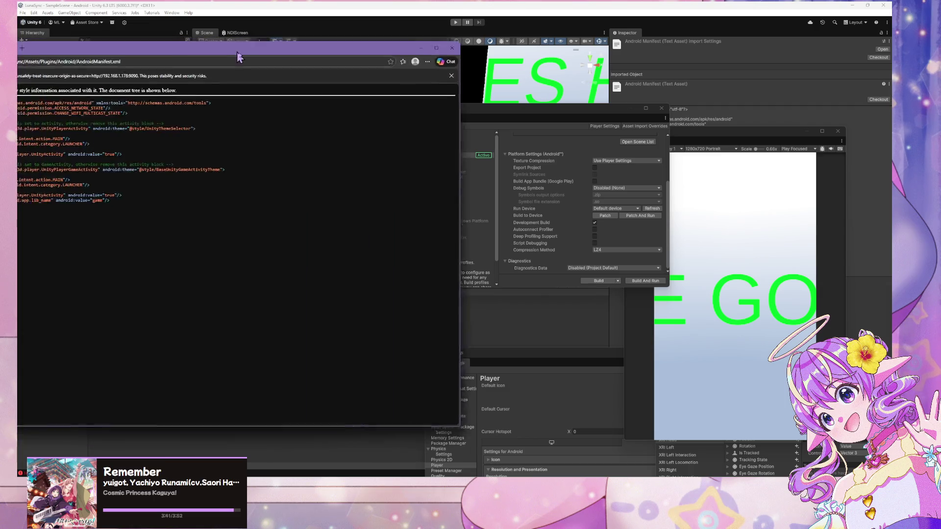
pyautogui.moveTo(333, 46); pyautogui.dragTo(602, 135)
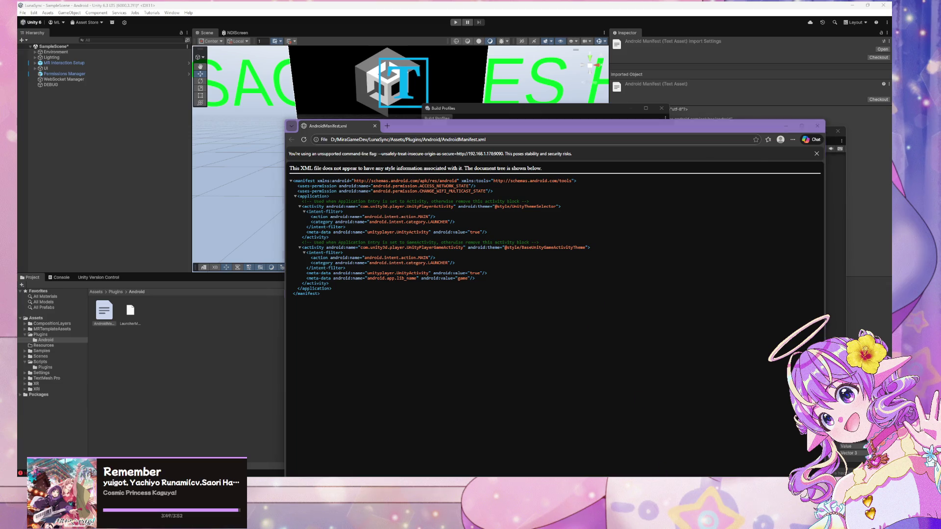
# In Warudo, inspect the Screen asset's transform (Z 50, scale 1.62) on Camera 1, then return to Unity
pyautogui.hotkey('alt', 'Tab')
pyautogui.scroll(10, 554, 206)
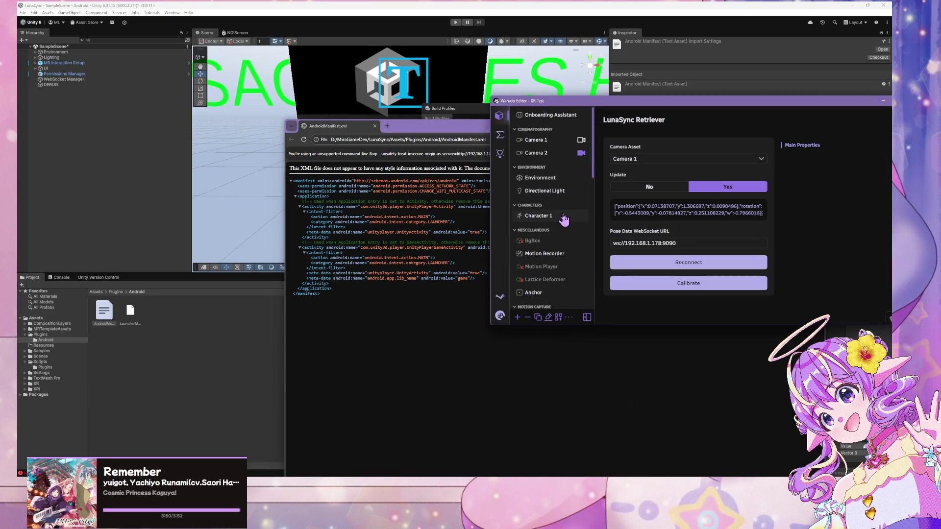
pyautogui.scroll(-3, 562, 227)
pyautogui.scroll(-5, 563, 227)
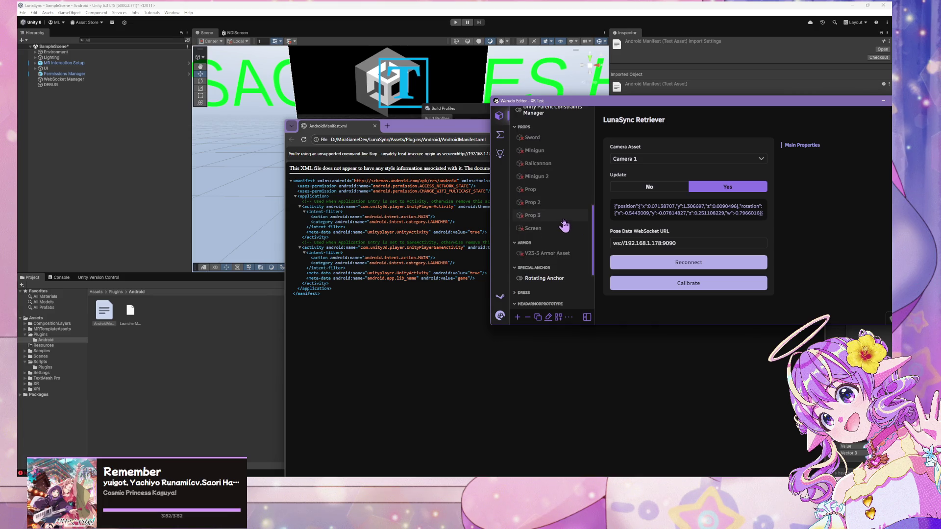
pyautogui.click(543, 138)
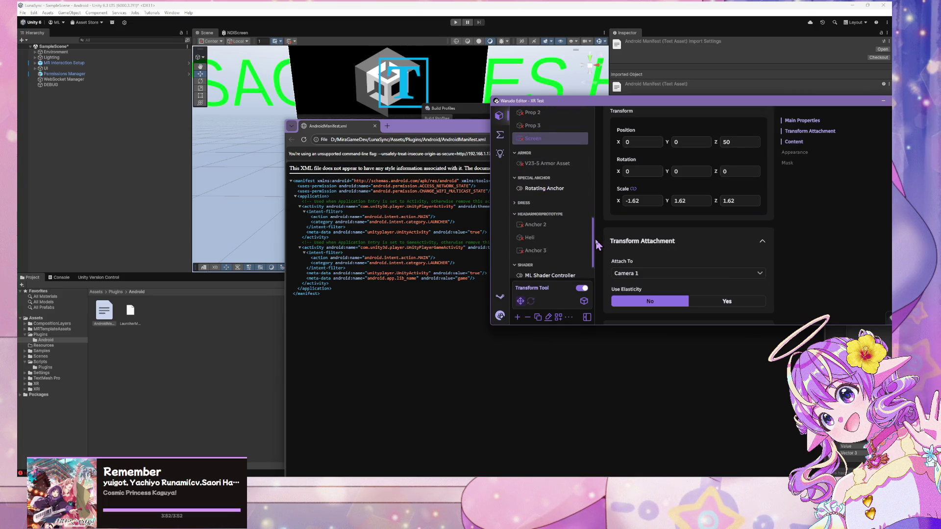
pyautogui.click(22, 13)
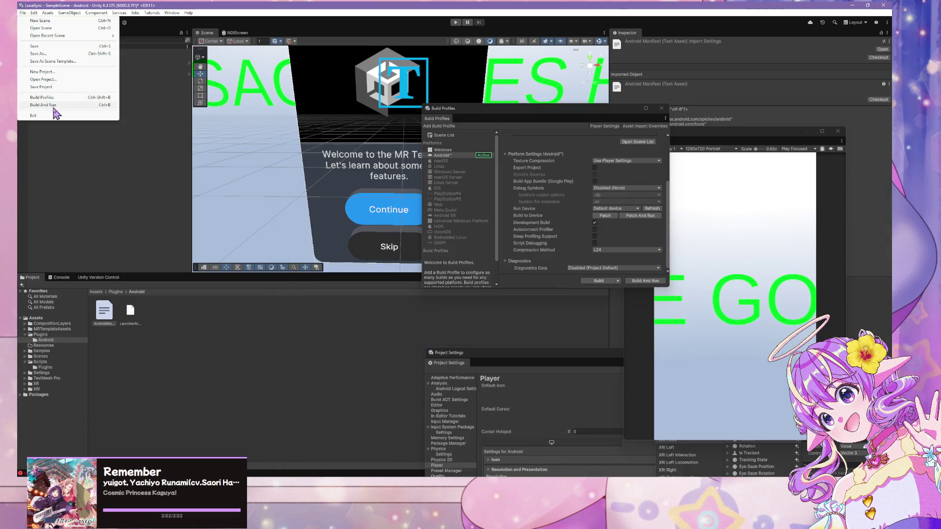
# Run Patch And Run on the Android build, saving the modified SampleScene when prompted
pyautogui.click(652, 232)
pyautogui.click(645, 216)
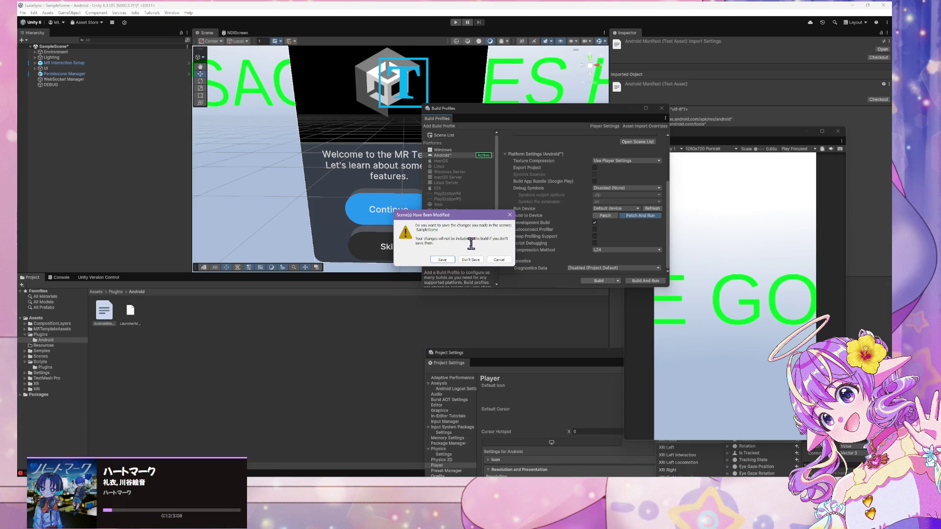
pyautogui.click(443, 260)
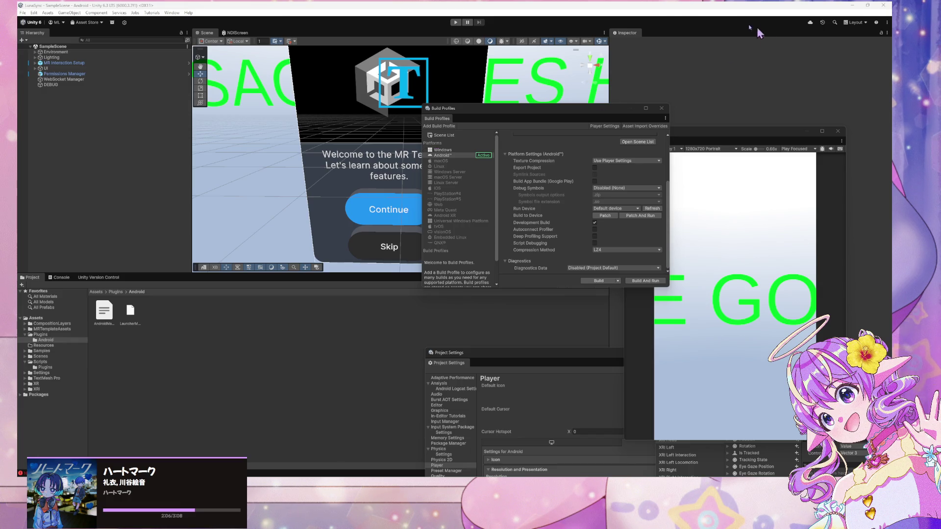
# Open AndroidManifest in the browser, then close the duplicate manifest tabs and the browser window
pyautogui.rightClick(101, 325)
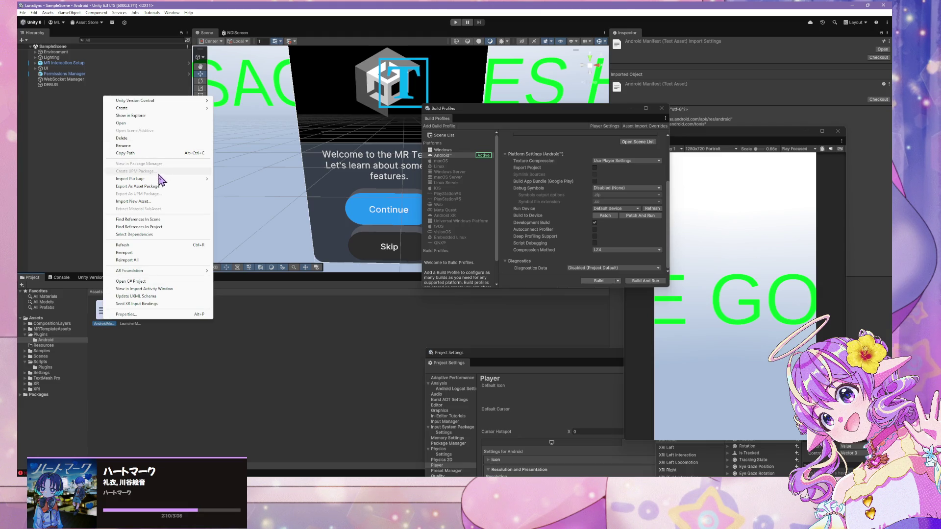
pyautogui.click(180, 124)
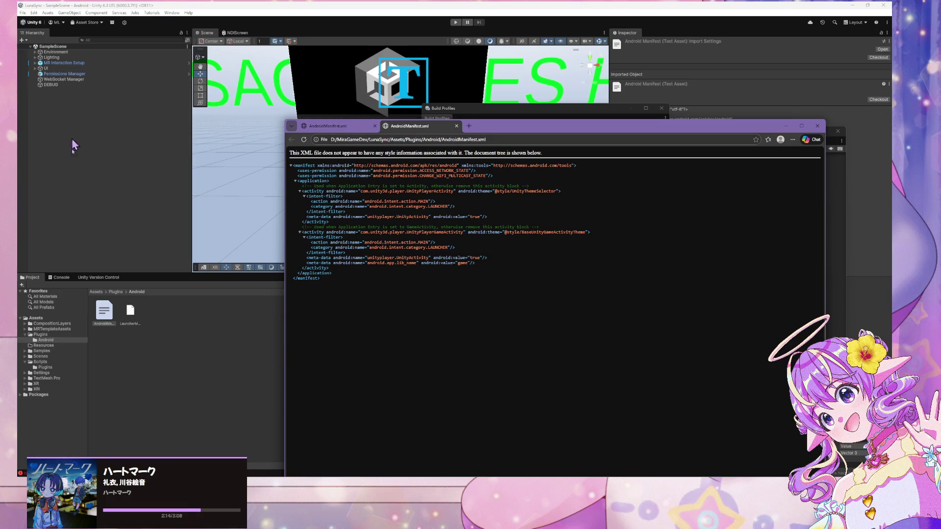
pyautogui.rightClick(112, 319)
pyautogui.doubleClick(103, 316)
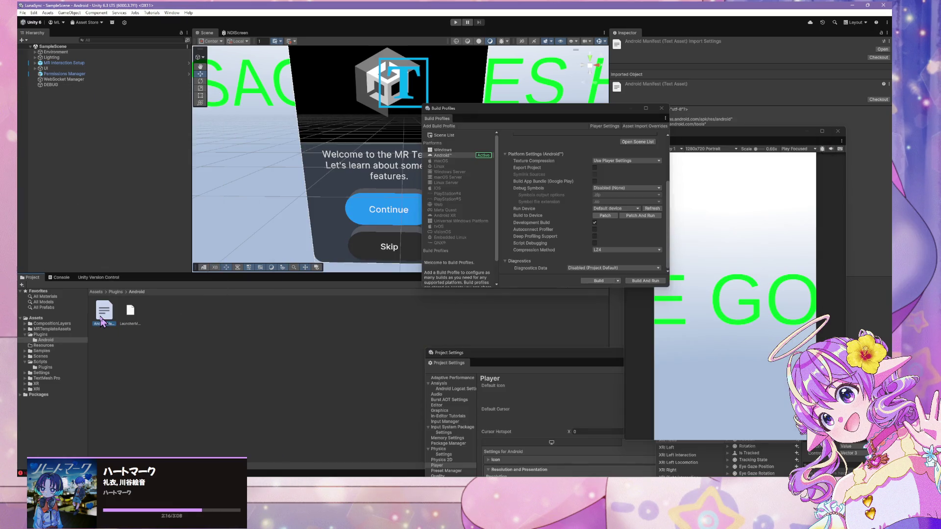
pyautogui.rightClick(512, 129)
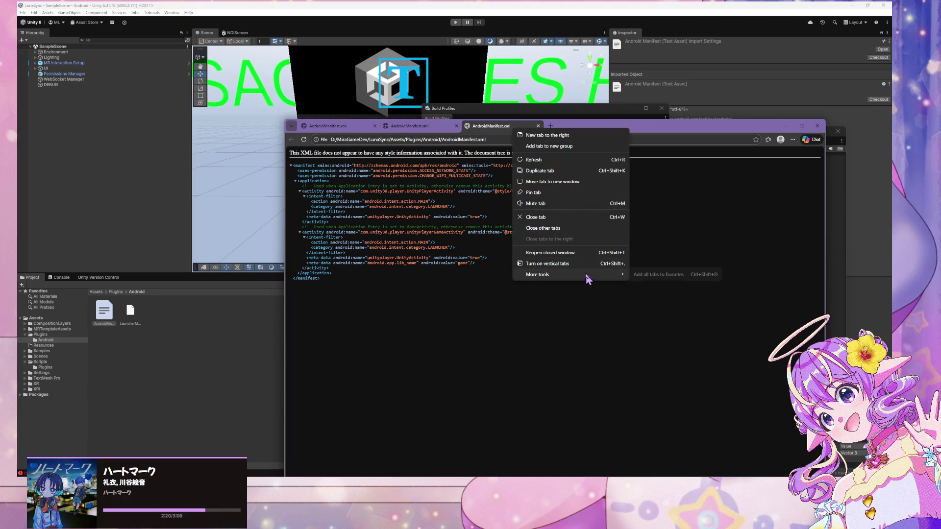
pyautogui.click(500, 130)
pyautogui.click(538, 126)
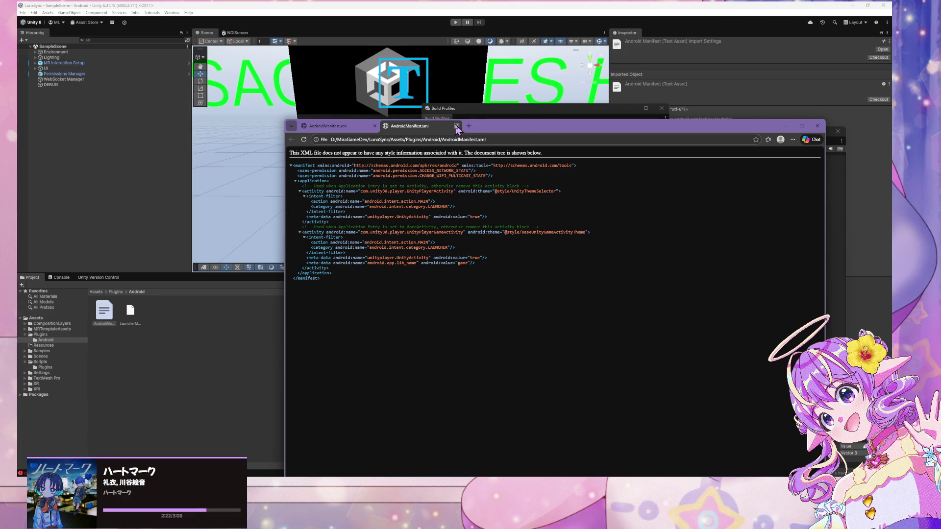
pyautogui.click(457, 126)
pyautogui.click(375, 126)
pyautogui.click(58, 79)
# Reveal AndroidManifest's folder using Show in Explorer
pyautogui.click(106, 314)
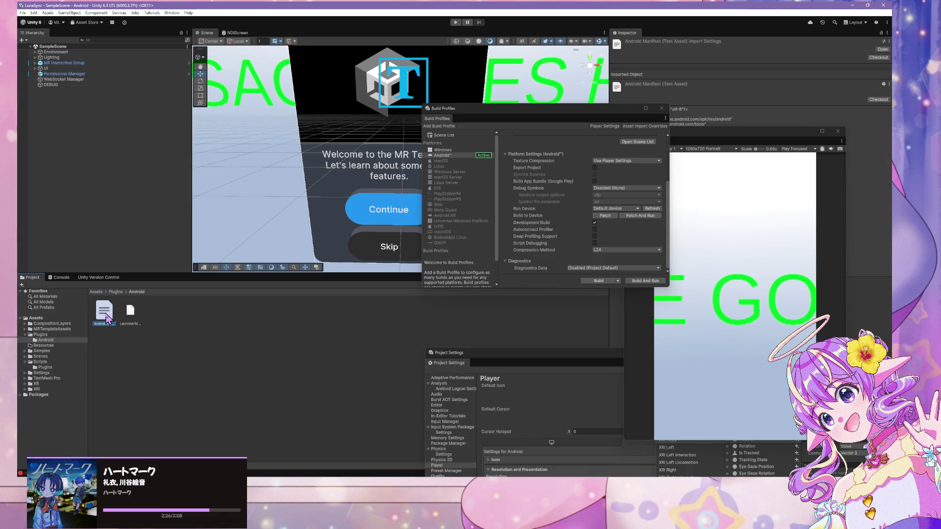
pyautogui.rightClick(112, 317)
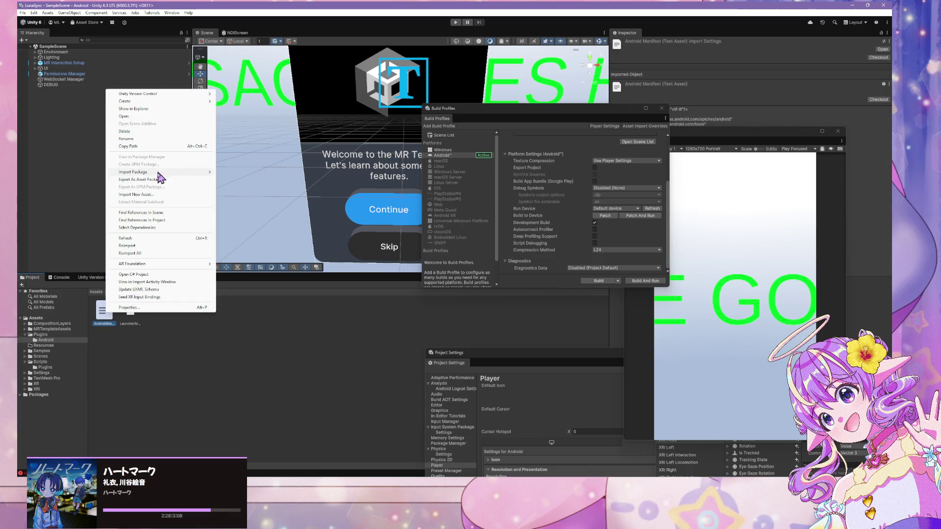
pyautogui.moveTo(185, 94)
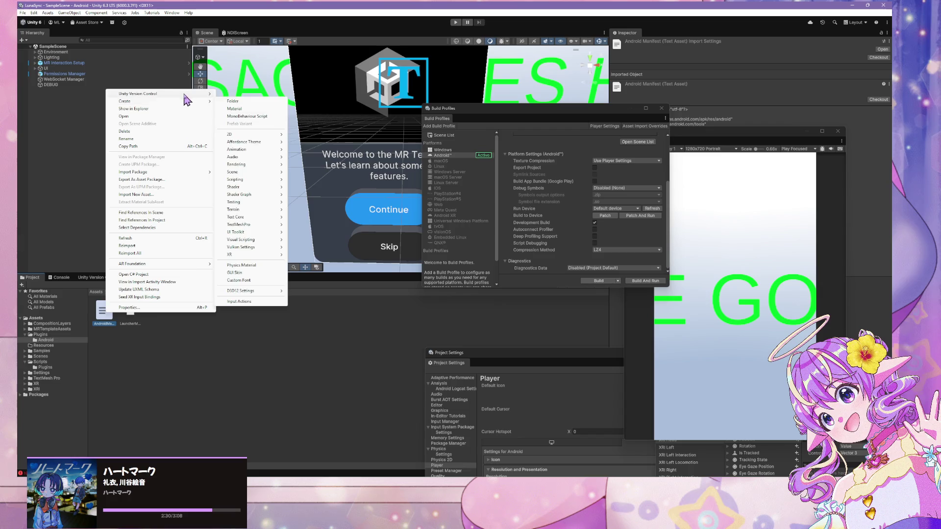
pyautogui.click(179, 109)
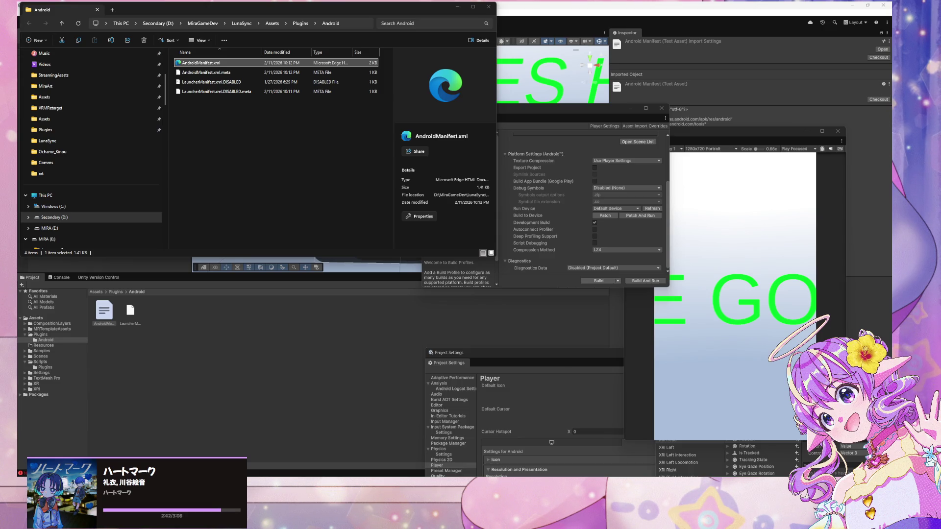
# Open AndroidManifest.xml with Visual Studio Code from the File Explorer context menu
pyautogui.click(254, 66)
pyautogui.rightClick(253, 64)
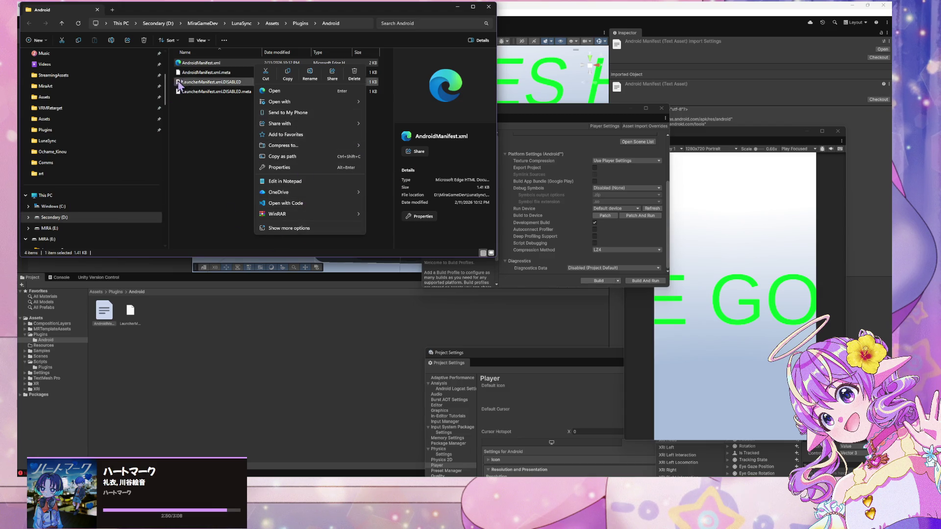
pyautogui.click(207, 67)
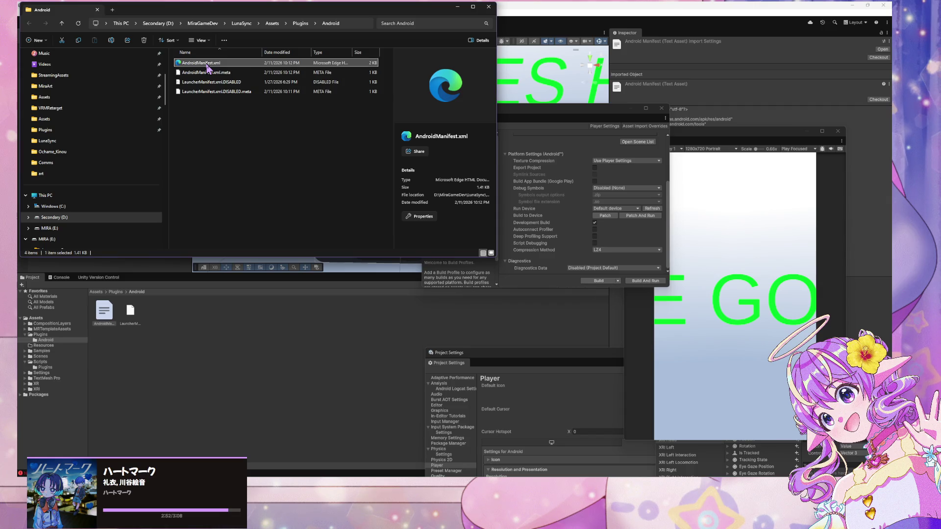
pyautogui.rightClick(208, 68)
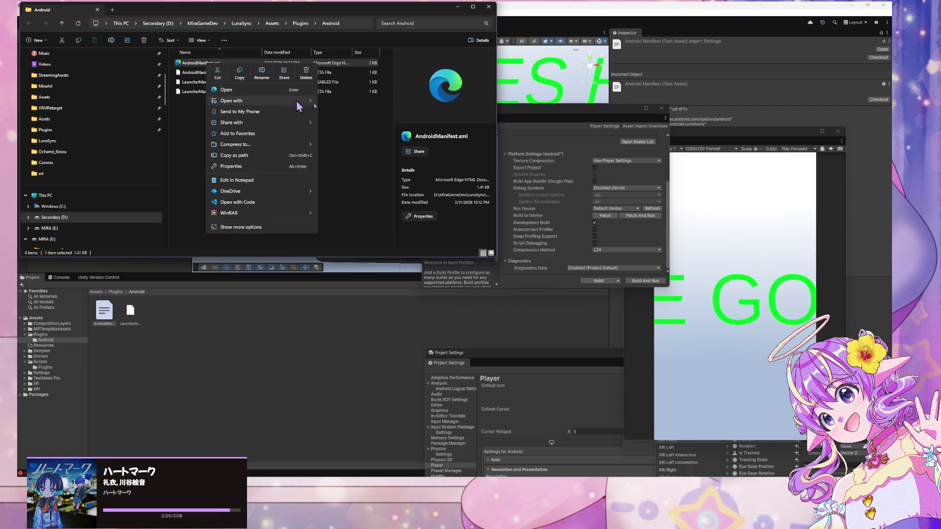
pyautogui.moveTo(291, 103)
pyautogui.click(357, 136)
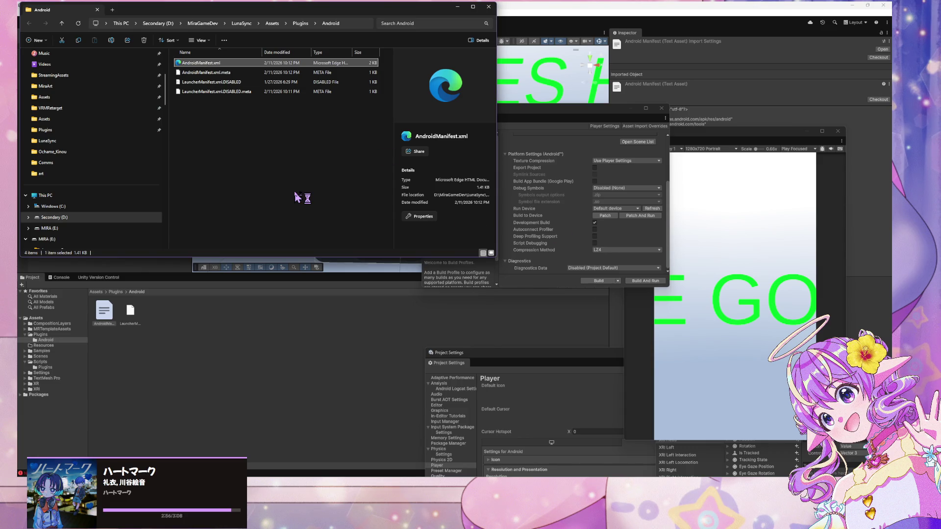